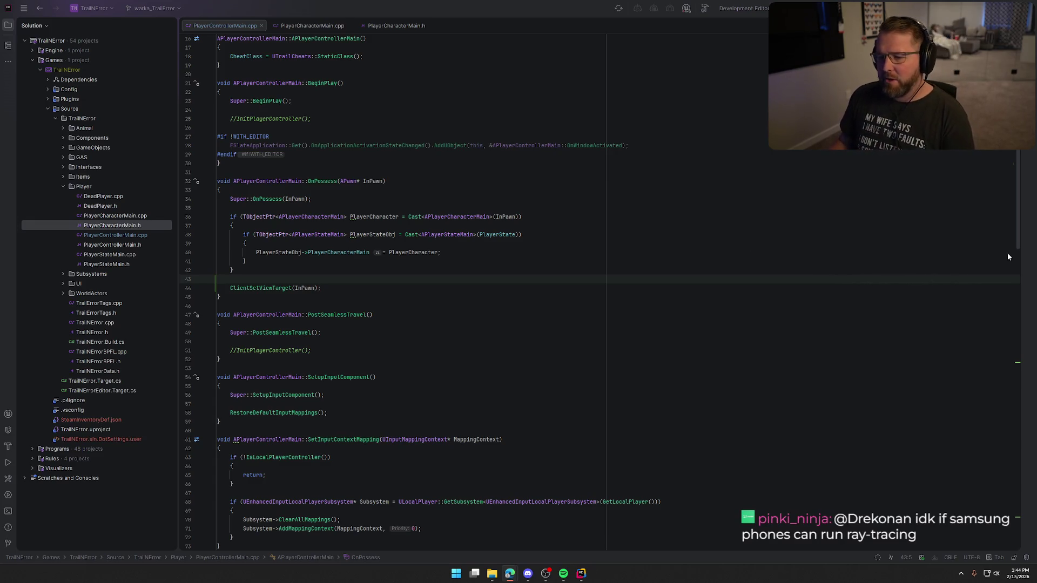
Step: Follow the ClientSetViewTarget call in OnPossess to its PlayerController.h declaration, then its PlayerController.cpp implementation
left_click(260, 278)
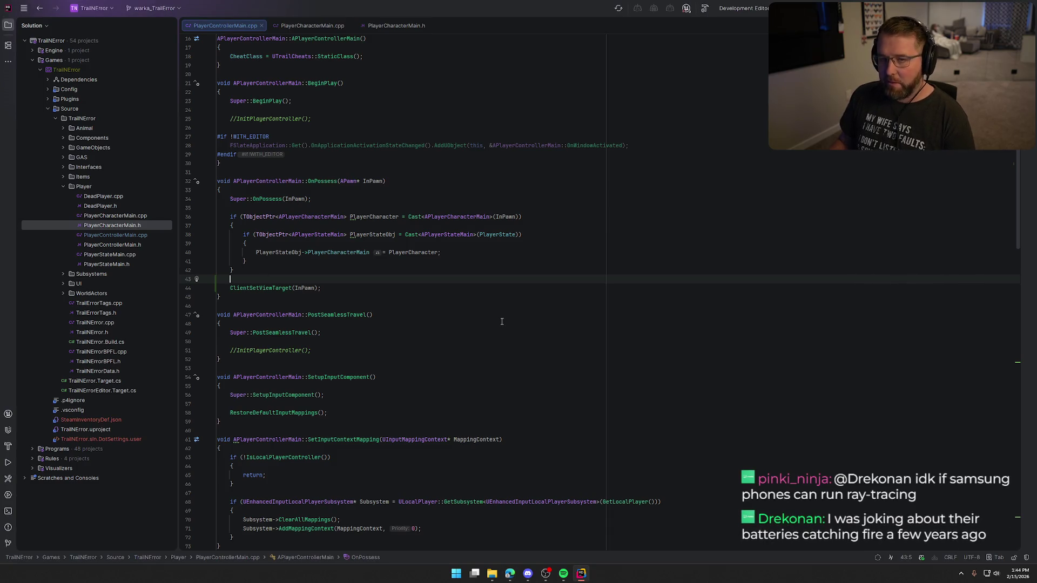
key("Down")
key("End")
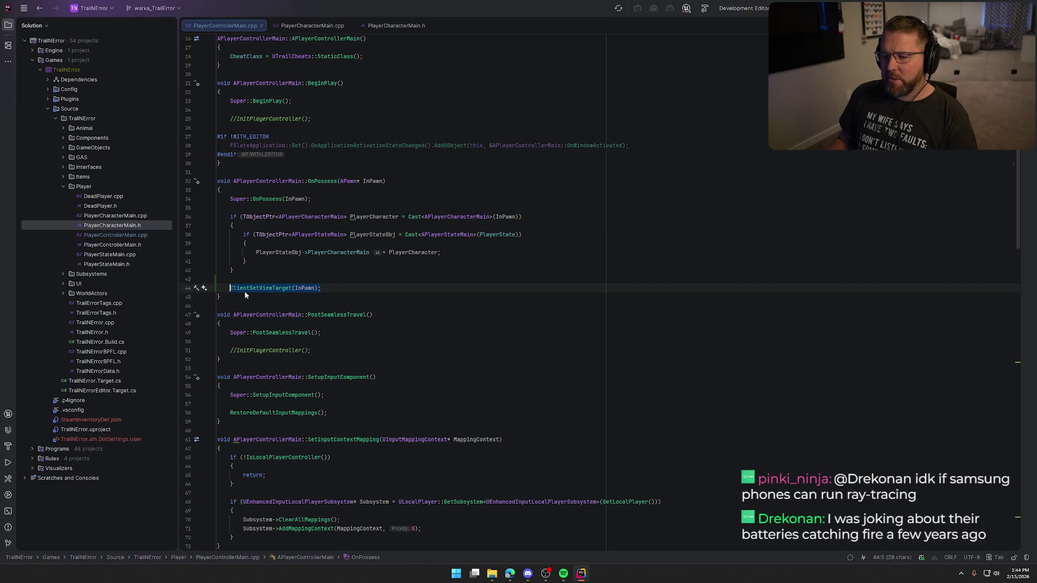
left_click(268, 289)
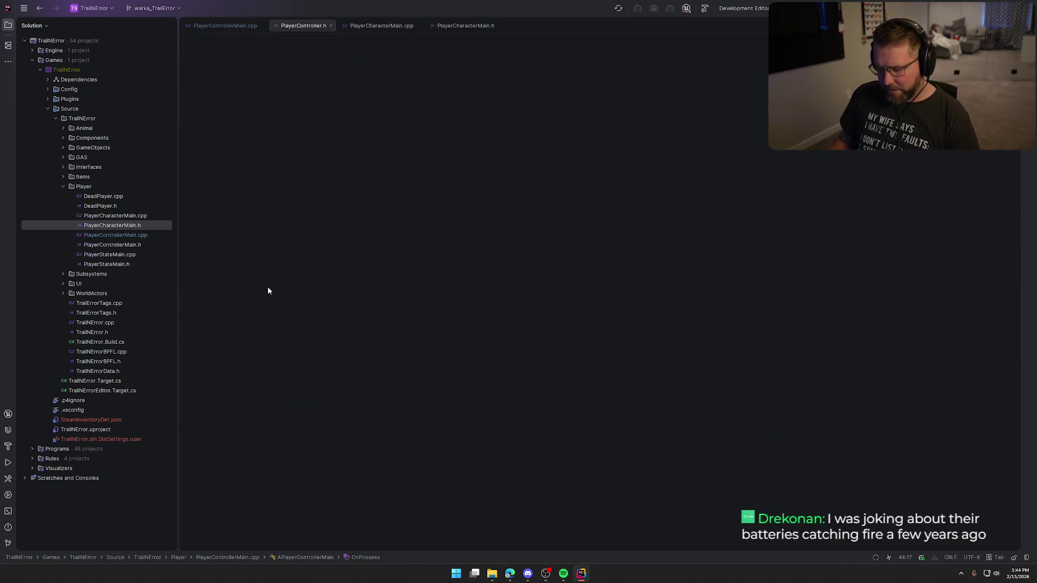
left_click(268, 289, "ctrl")
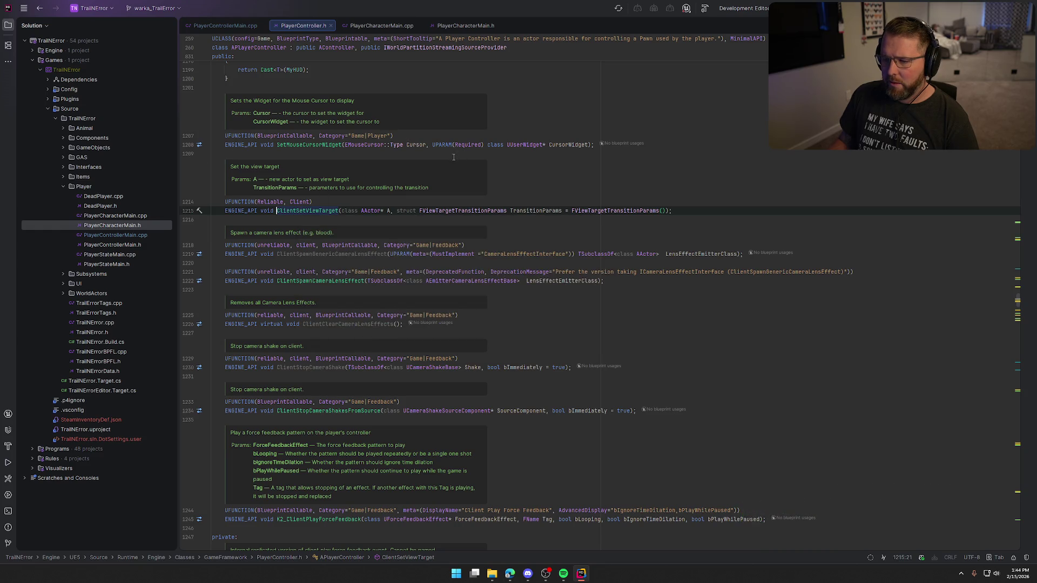
left_click(296, 212, "ctrl")
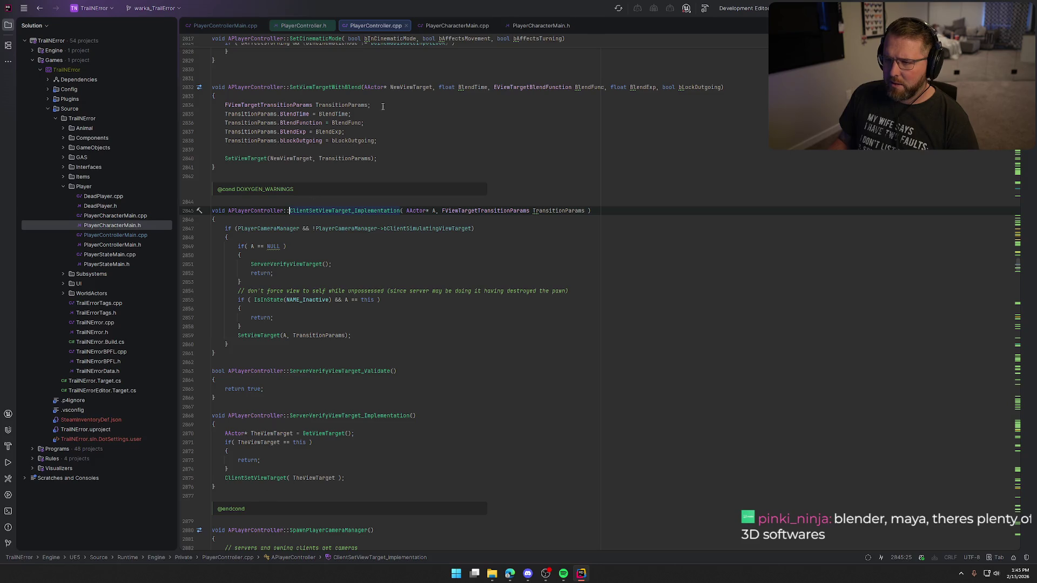
Step: Close the PlayerController.h and PlayerController.cpp tabs and return to blank line 43 of PlayerControllerMain.cpp
middle_click(301, 25)
middle_click(300, 24)
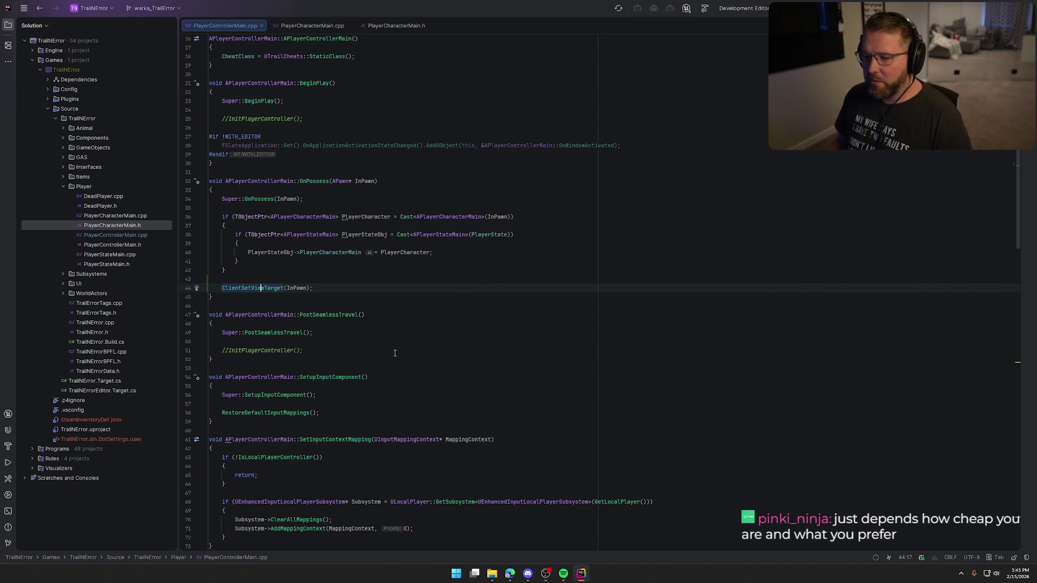
left_click(326, 276)
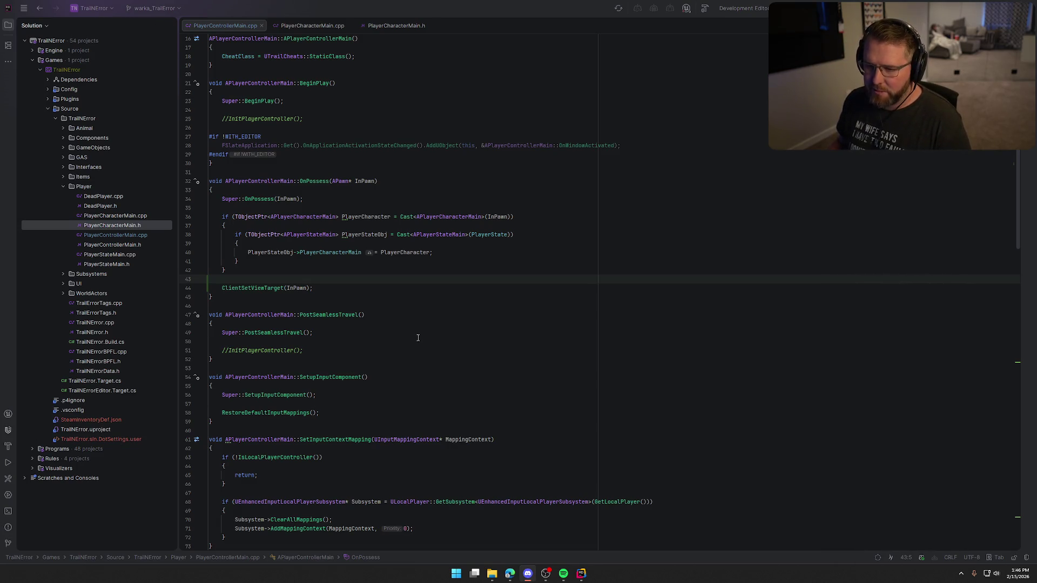
Step: Close the PlayerControllerMain.cpp, PlayerCharacterMain.cpp and PlayerCharacterMain.h tabs, and collapse the Player folder
middle_click(213, 26)
middle_click(214, 26)
middle_click(214, 26)
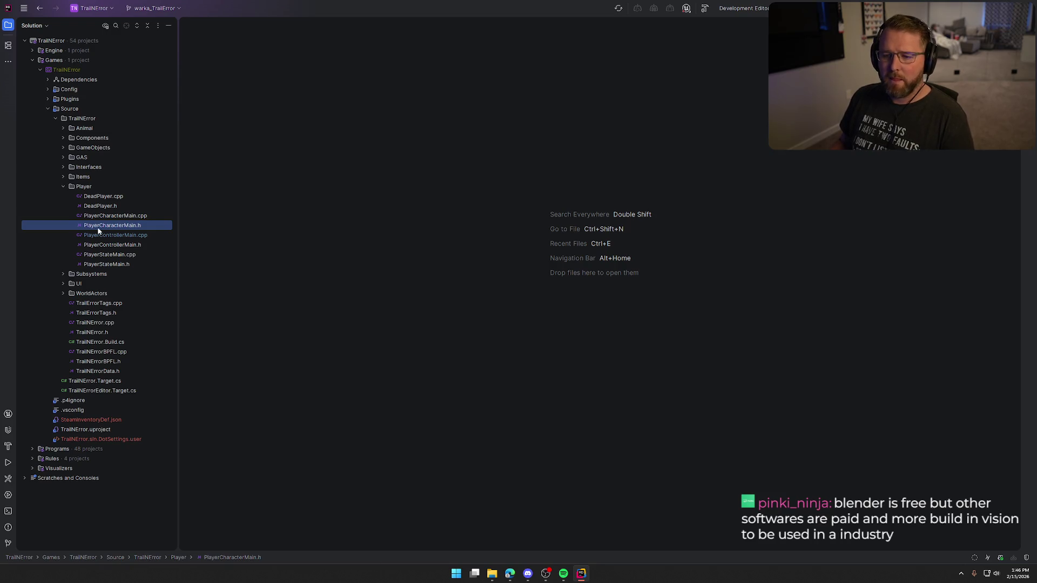
left_click(63, 186)
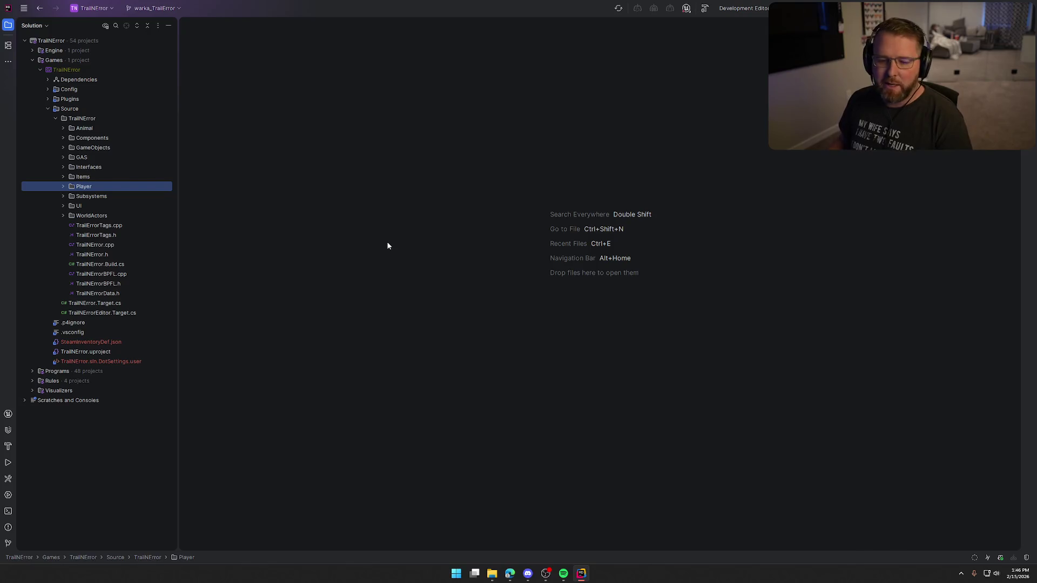
Step: Switch briefly to Discord, then return to Rider
key("alt+Tab")
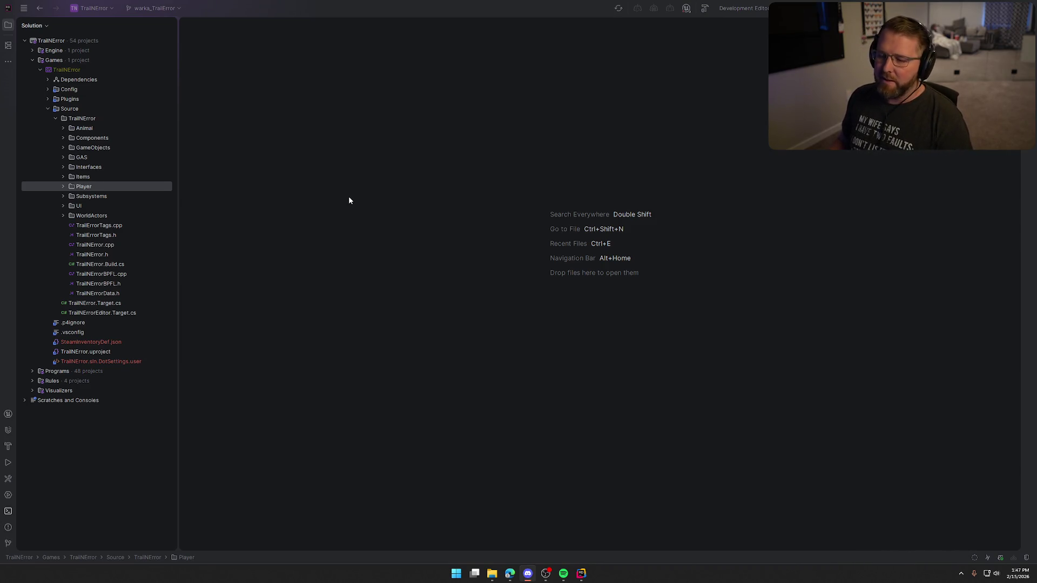
left_click(316, 196)
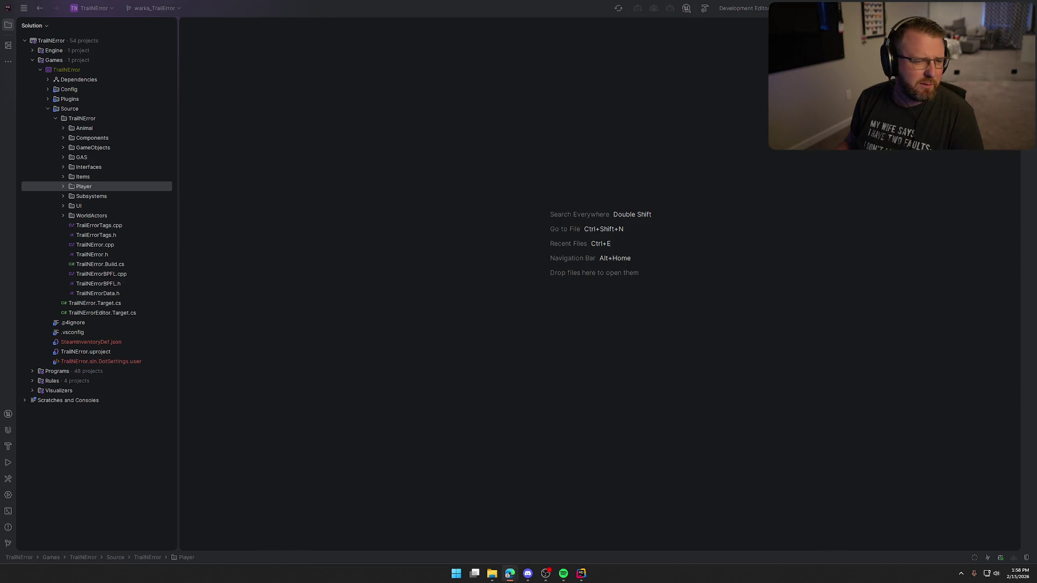
Step: Select the Player folder under TrailNError's Source, then switch away from Rider
left_click(383, 199)
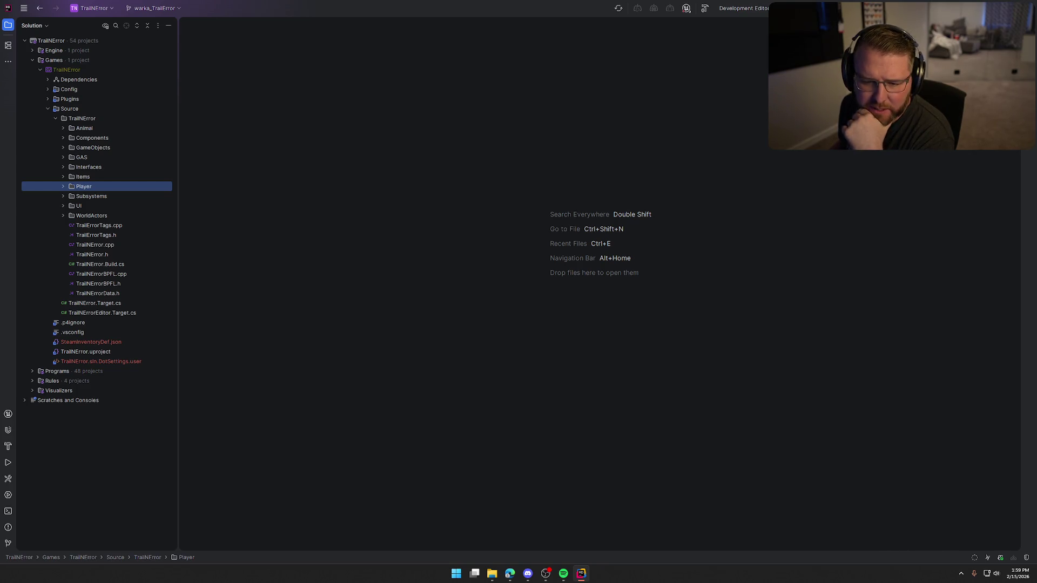
key("alt+Tab")
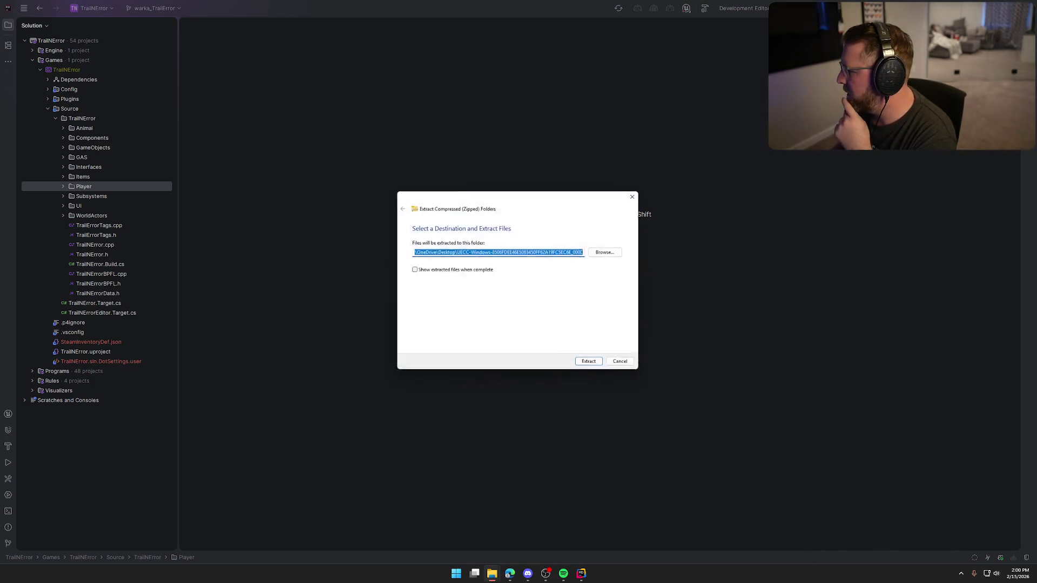
Step: Extract the zipped crash files to the desktop and bring File Explorer forward
left_click(590, 365)
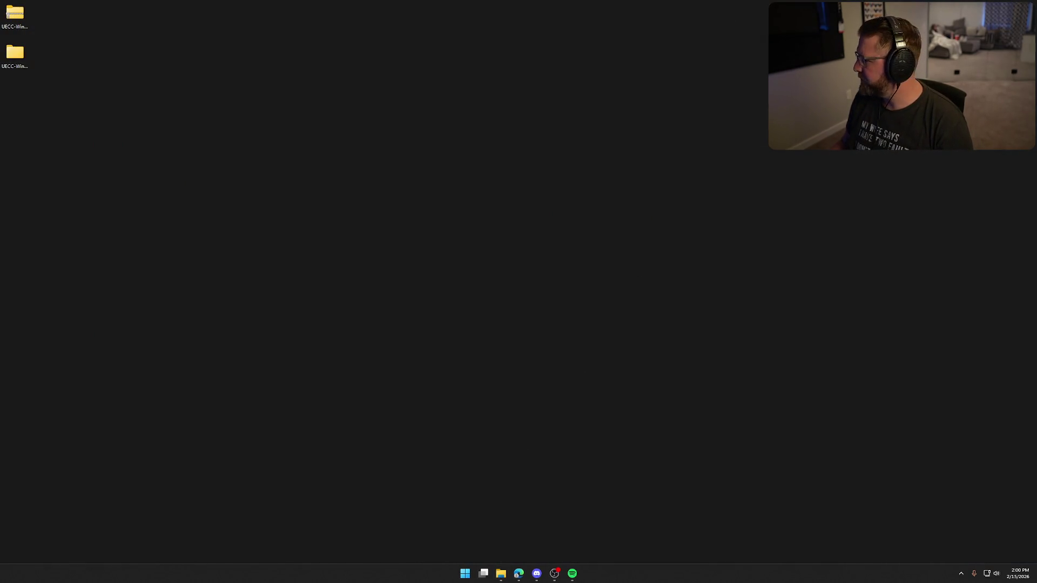
left_click(500, 573)
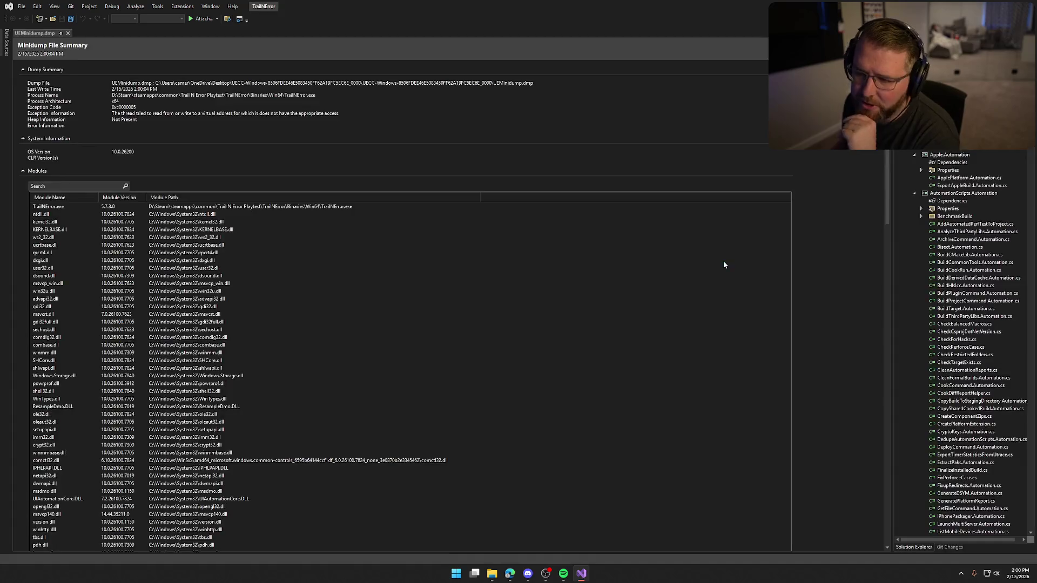
Step: Close the minidump summary and Unreal Engine Integration Configuration tabs, then start debugging UEMinidump.dmp
left_click(68, 33)
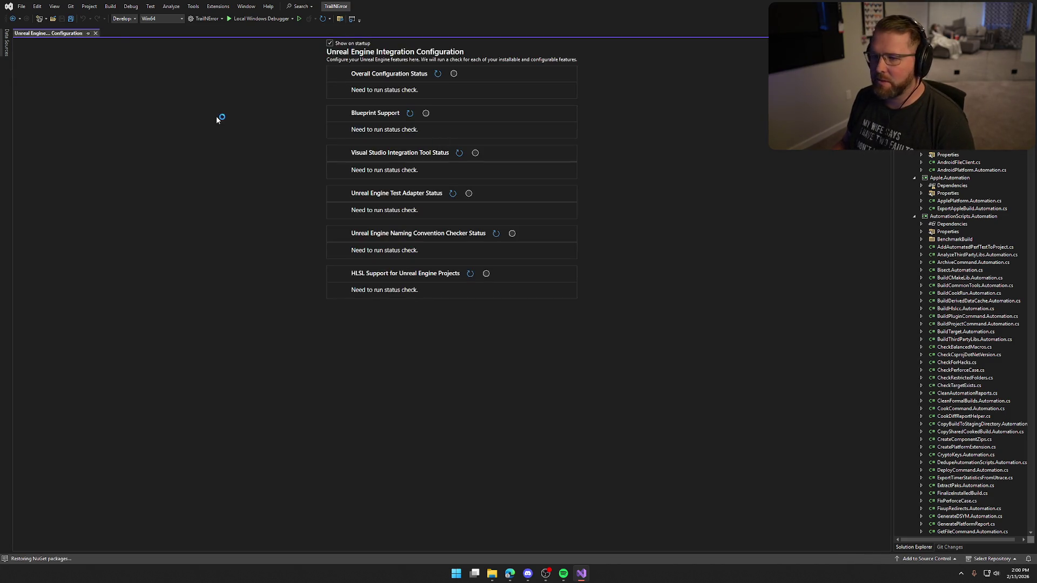
left_click(95, 33)
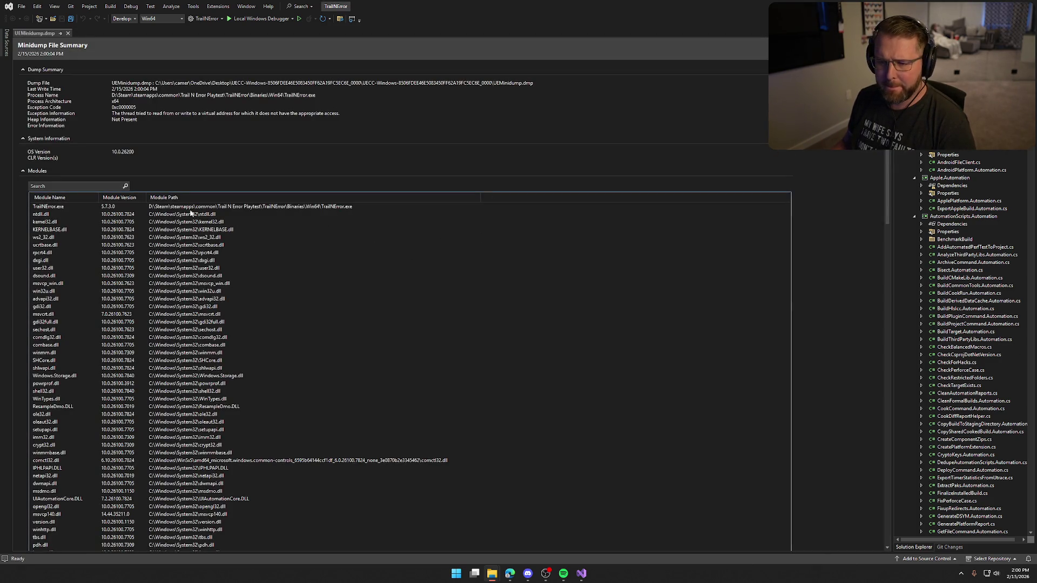
left_click(194, 208)
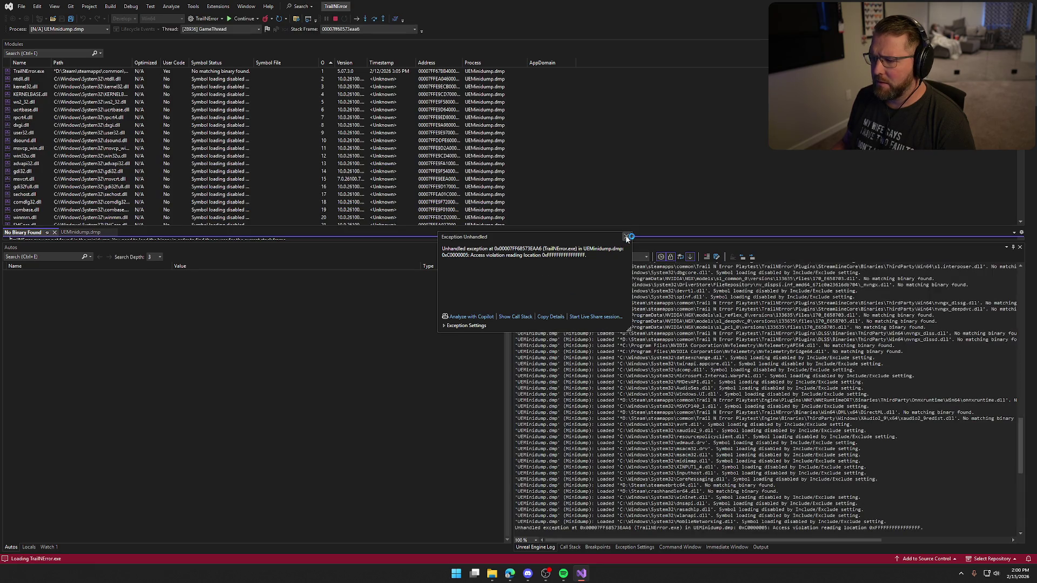
Step: Dismiss the unhandled exception popup and close Visual Studio, confirming to stop debugging
left_click(627, 238)
left_click(227, 70)
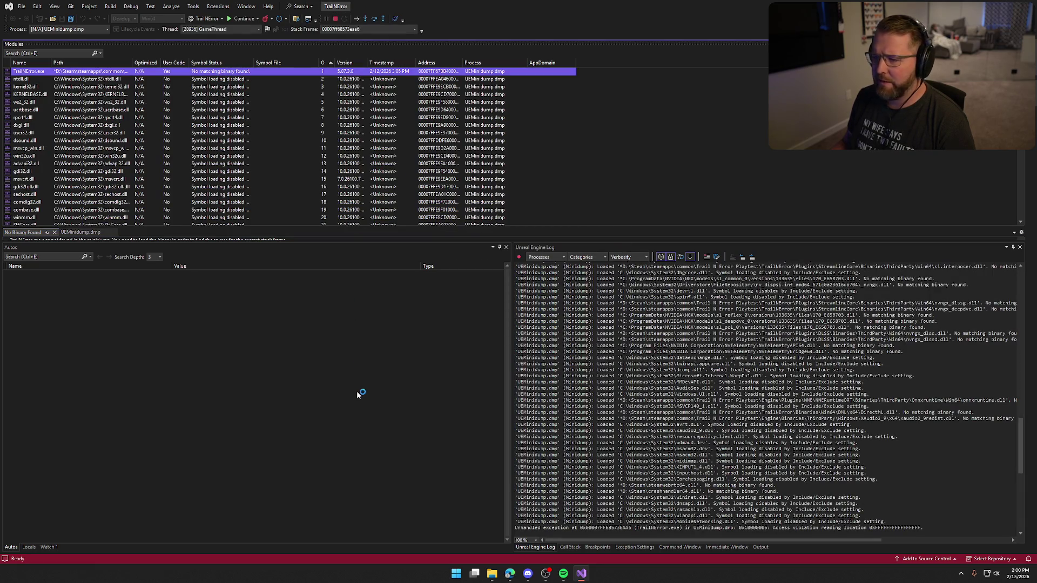
left_click(1024, 6)
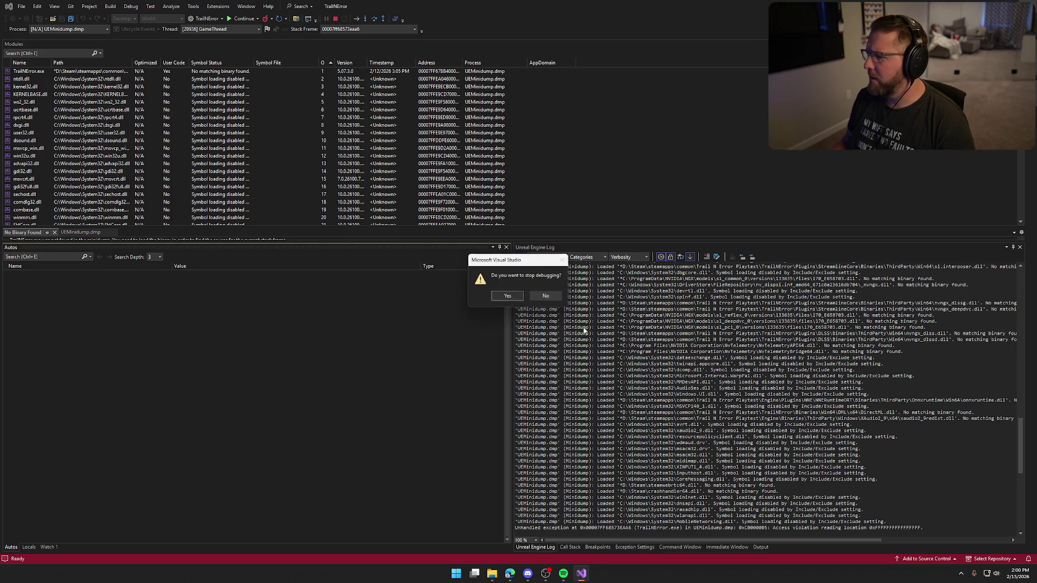
left_click(524, 299)
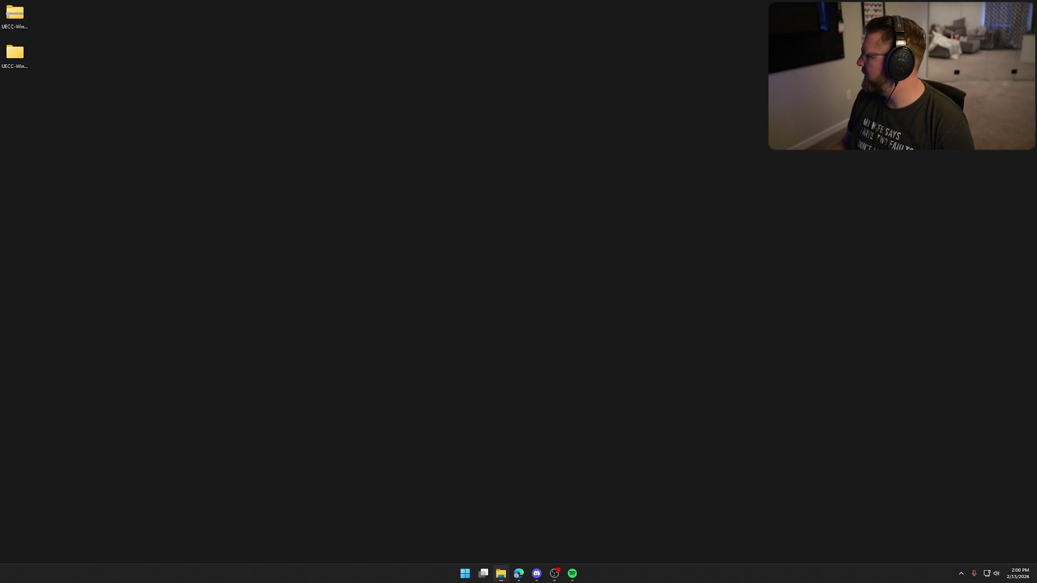
Step: Select both UECC crash-report folders on the desktop and permanently delete them
left_click_drag(68, 77, 3, 2)
left_click_drag(15, 52, 228, 251)
mouse_move(128, 143)
left_mouse_down()
mouse_move(369, 351)
mouse_move(358, 326)
left_mouse_up()
key("shift+Delete")
key("Return")
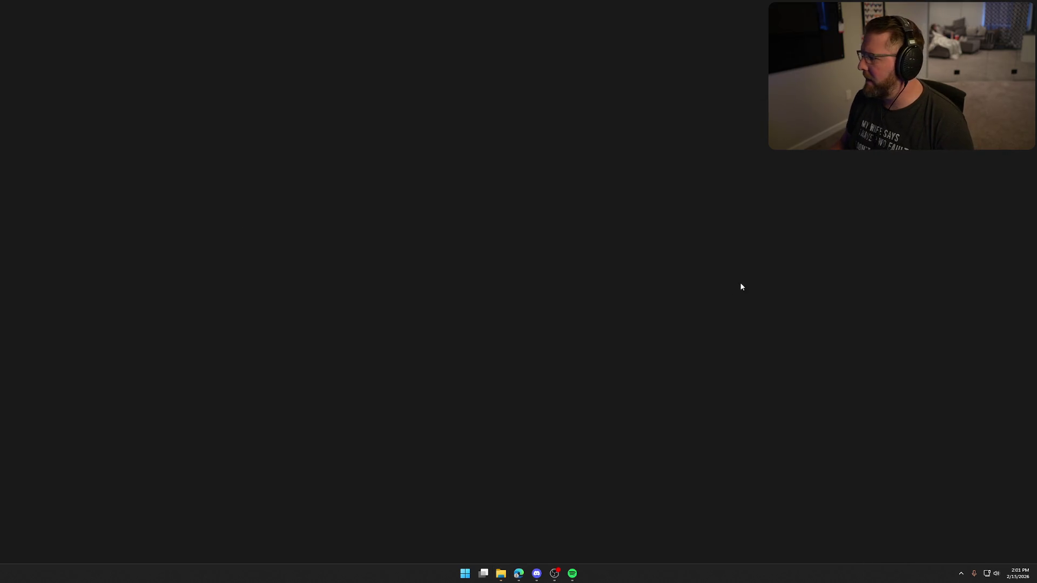
Step: Switch between open apps until Rider reopens the TrailNError solution
key("super+2")
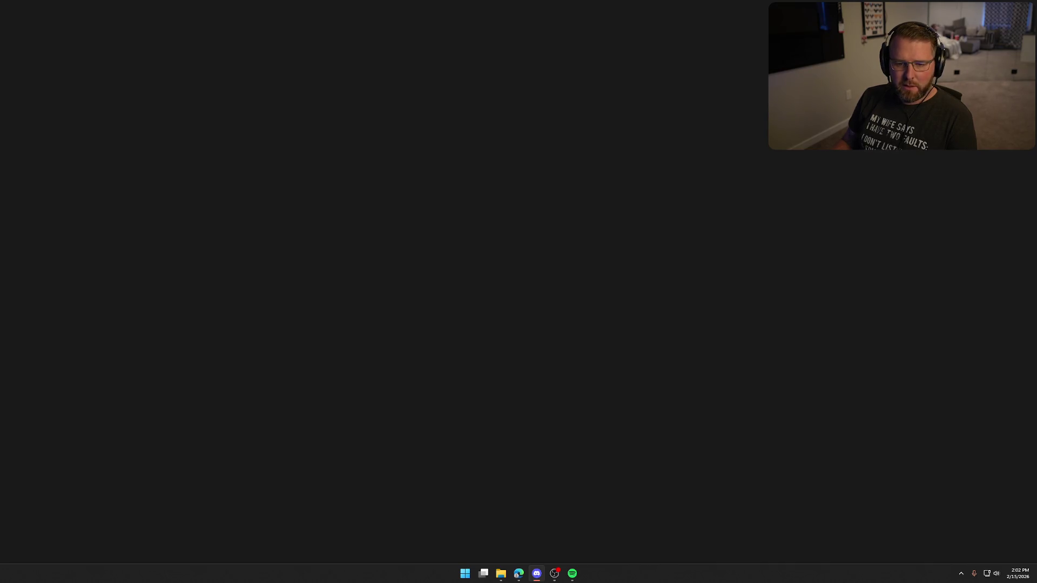
key("alt+Tab")
left_click(702, 319)
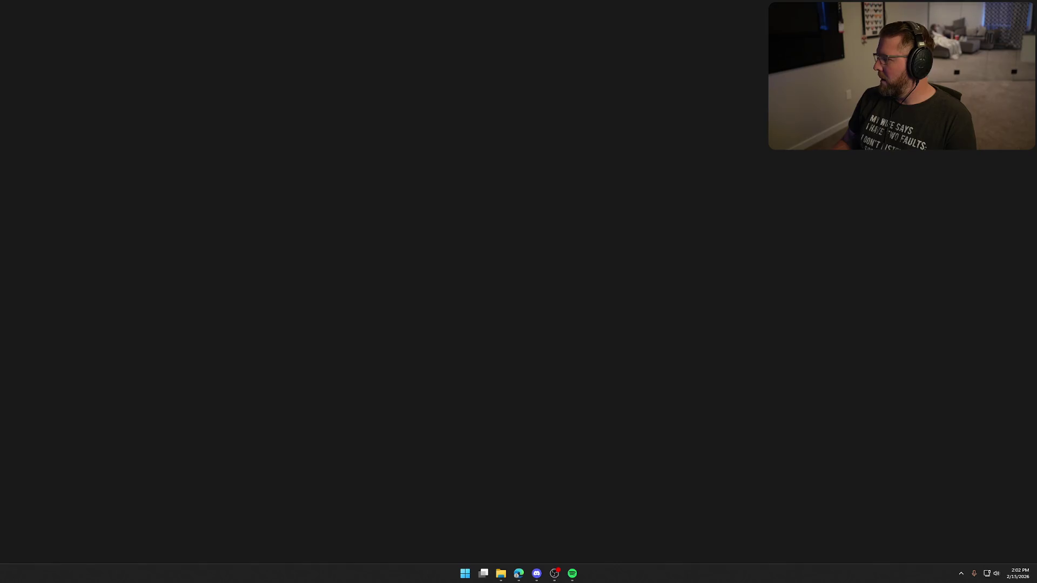
key("alt+Tab")
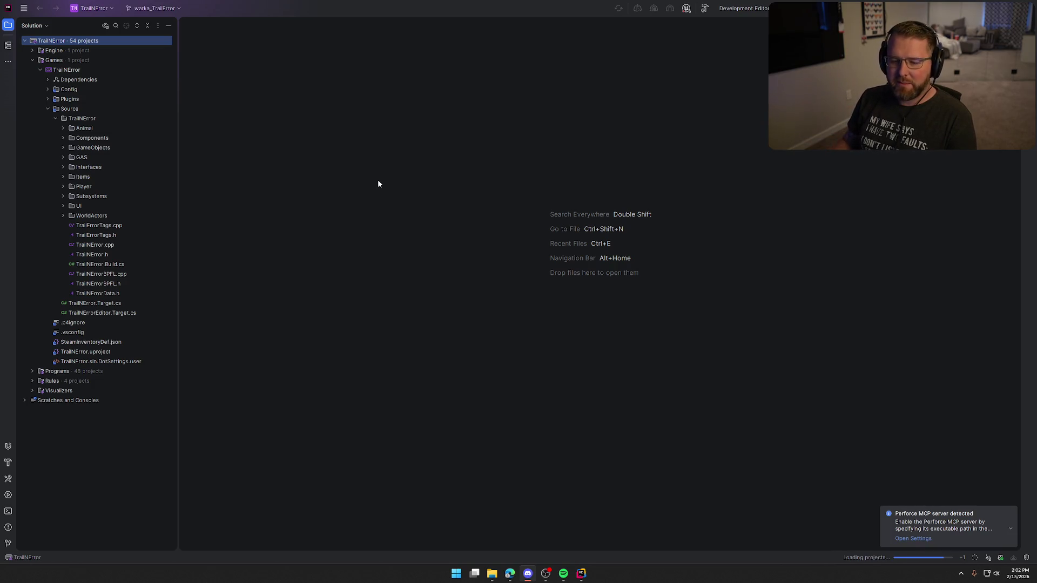
Step: Dismiss the 'Perforce MCP server detected' notification and switch to Discord
left_click(1011, 513)
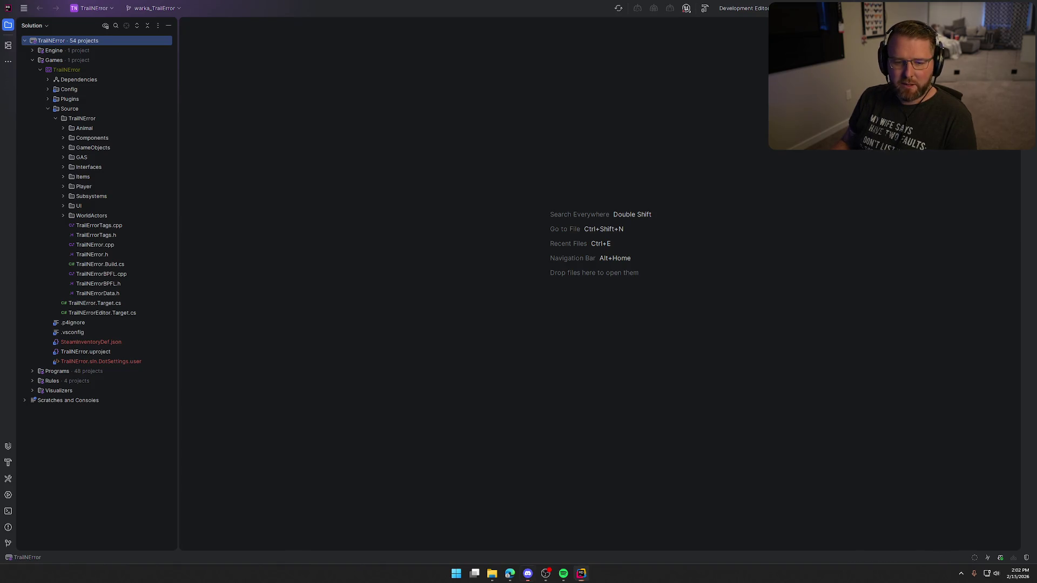
key("alt+Tab")
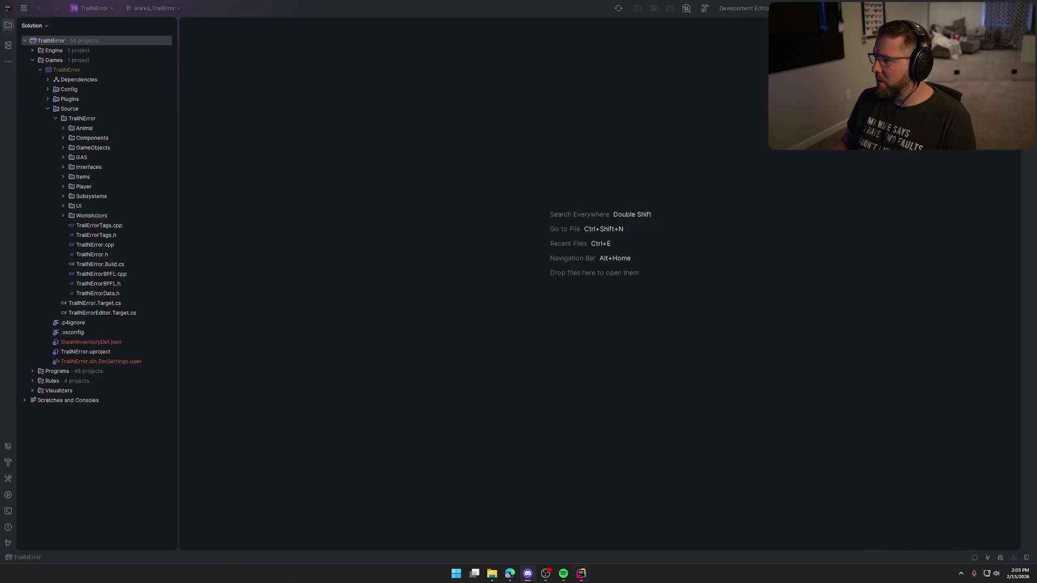
Step: Build the TrailNError game project in Rider and launch it in Unreal Editor
left_click(845, 169)
key("ctrl+shift+b")
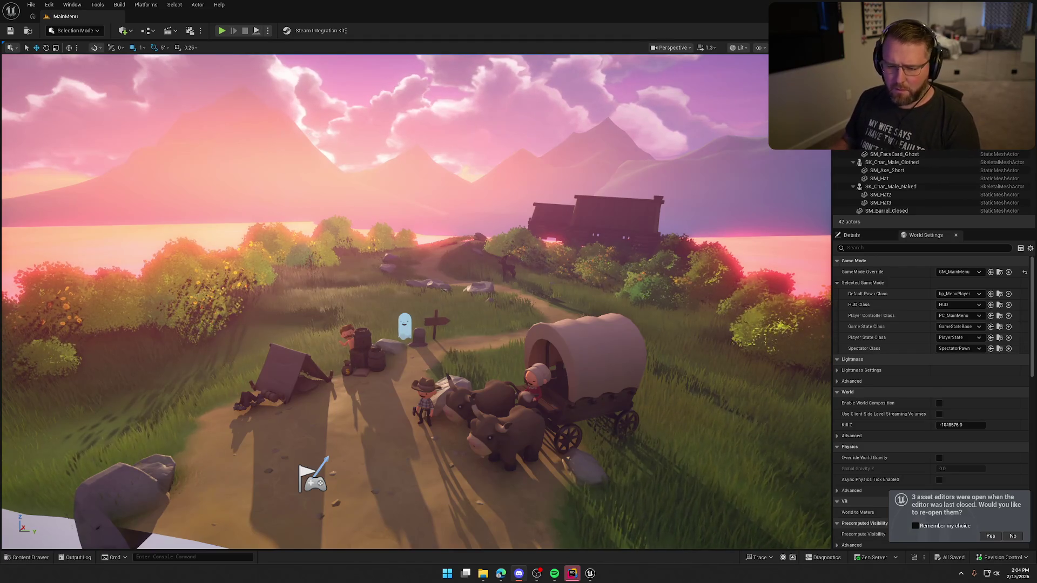
Step: Restore the PC_InGame, bp_Player and GA_Die editors from the previous session
left_click(991, 537)
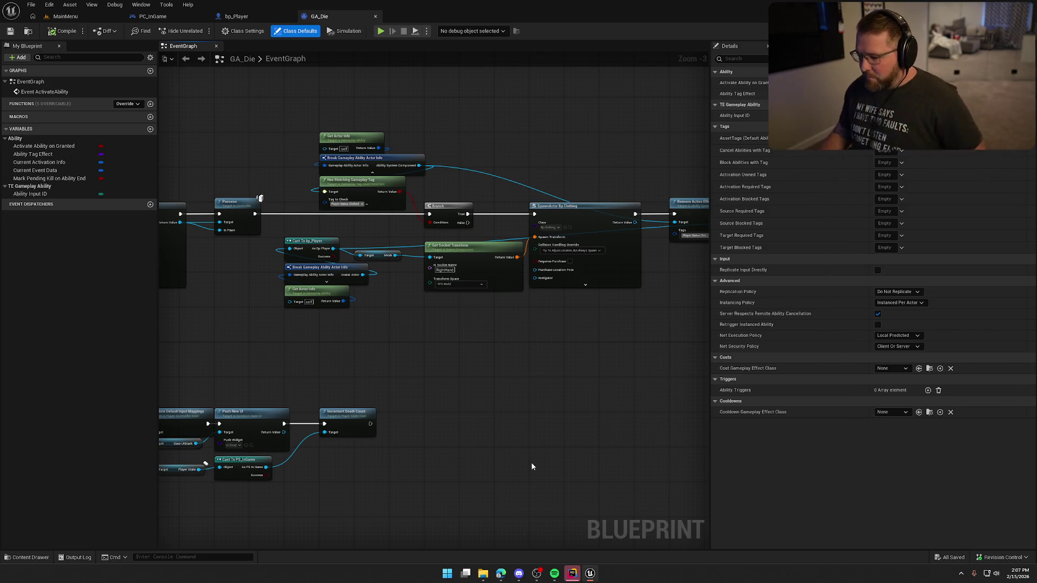
Step: Hide Rider's Unreal Editor Log panel and show the bp_Player Inputs graph in Unreal Editor
left_click(572, 573)
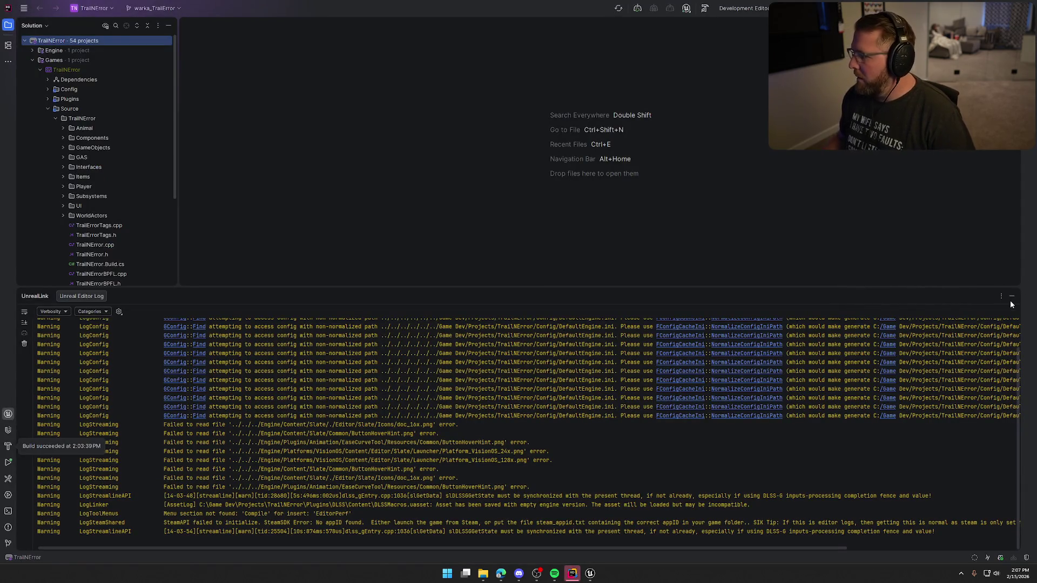
left_click(1012, 296)
left_click(590, 573)
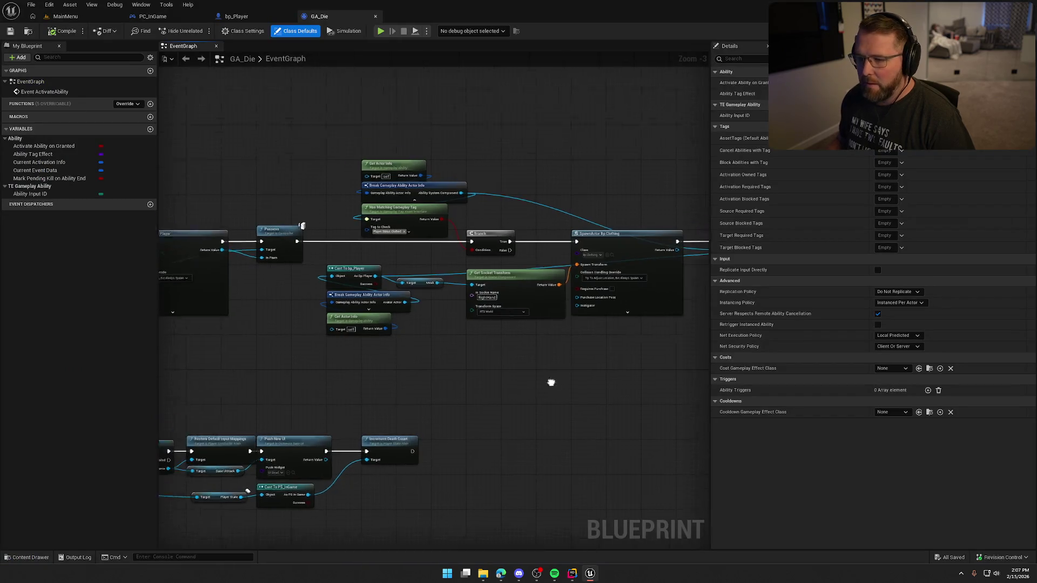
left_click(262, 16)
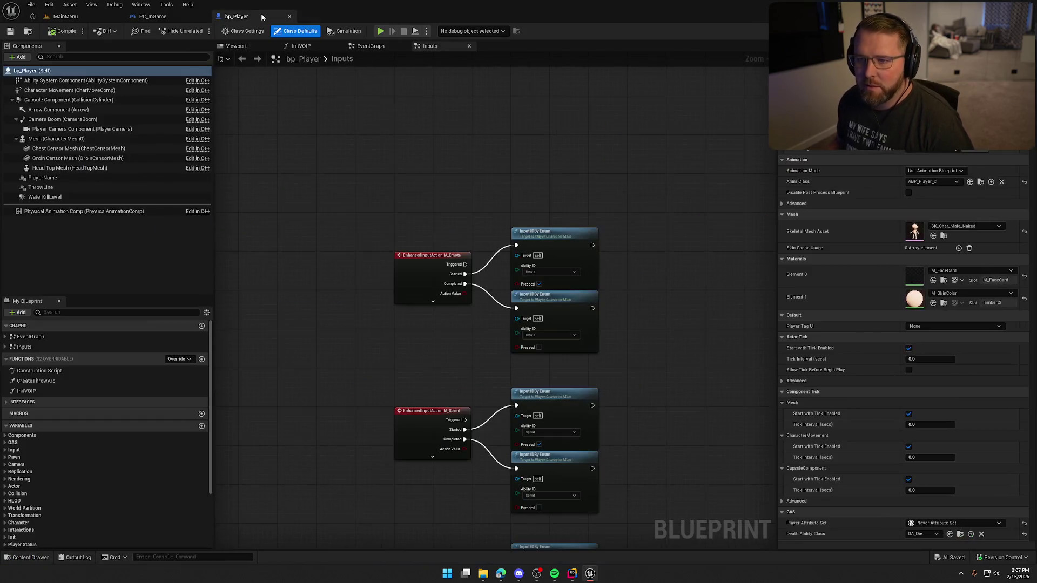
Step: Switch back to the MainMenu level's camp scene viewport
left_click(66, 16)
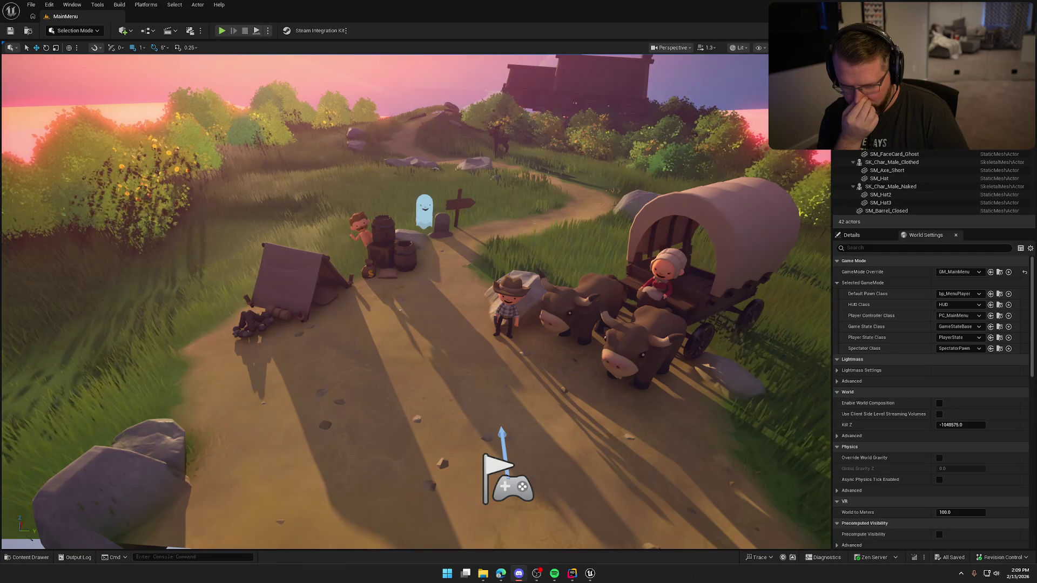
Step: Open the GameWorld map from the Content Drawer's Maps folder
left_click_drag(422, 388, 456, 346)
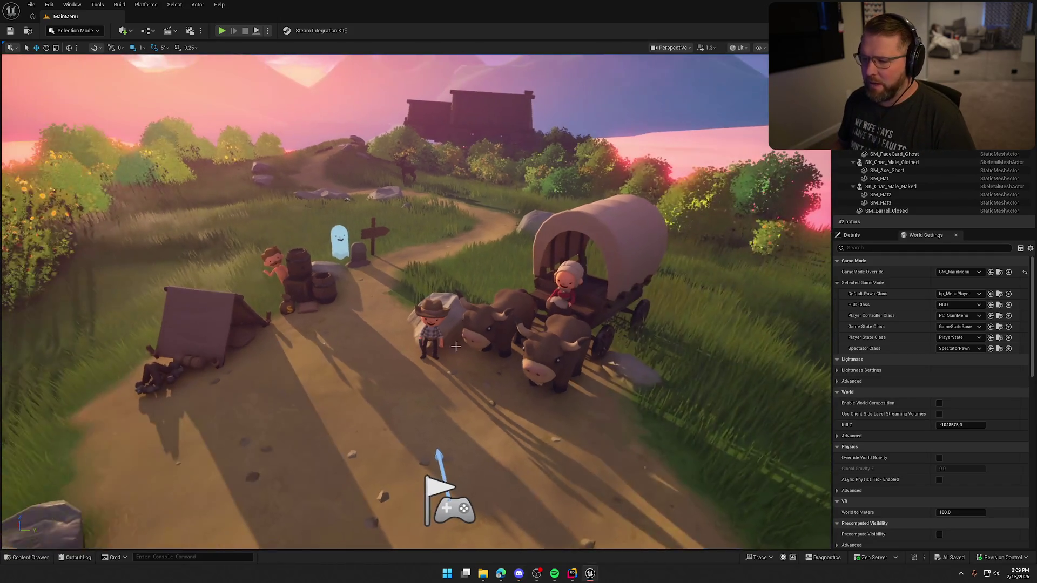
key("ctrl+space")
left_click(57, 479)
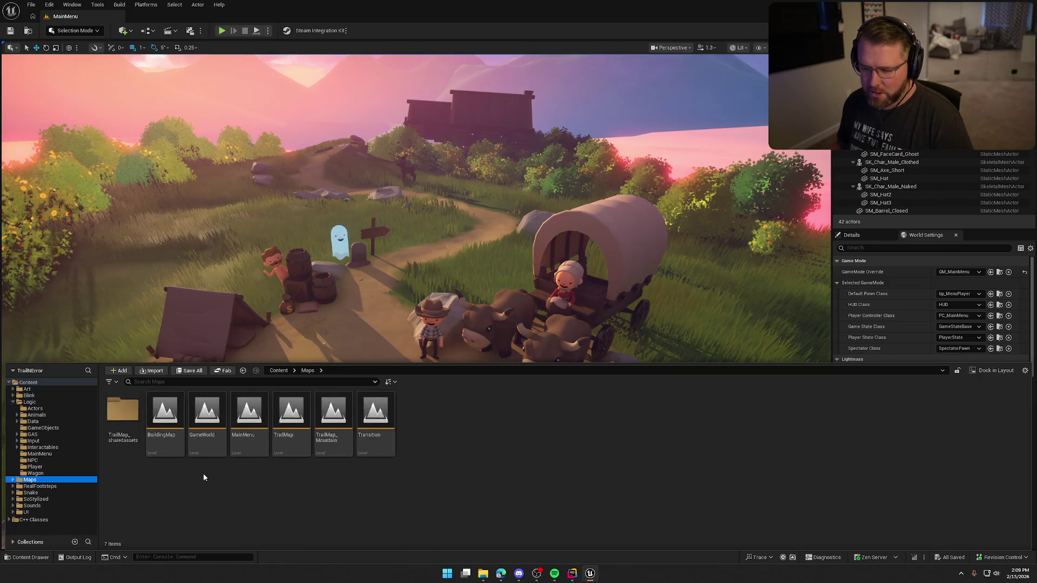
double_click(207, 415)
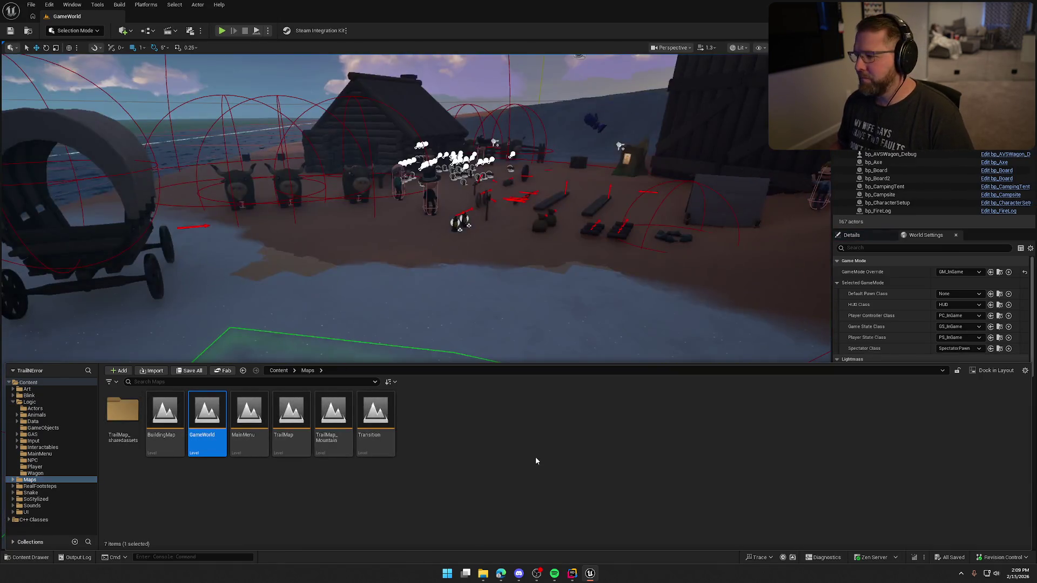
Step: Play-test GameWorld by picking up a wagon wheel and carrying it to the wagons, then stop
key("alt+p")
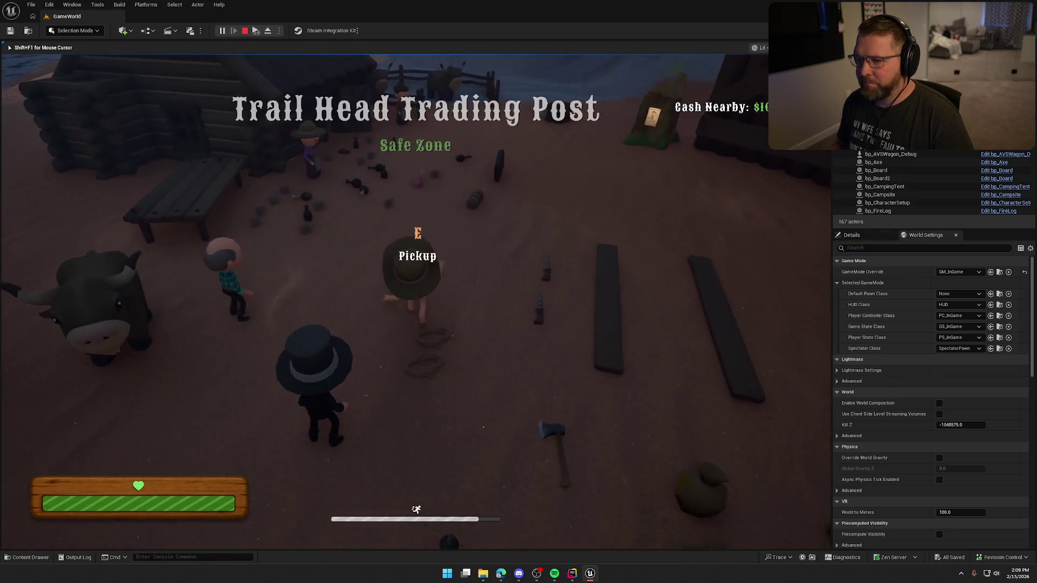
key("w")
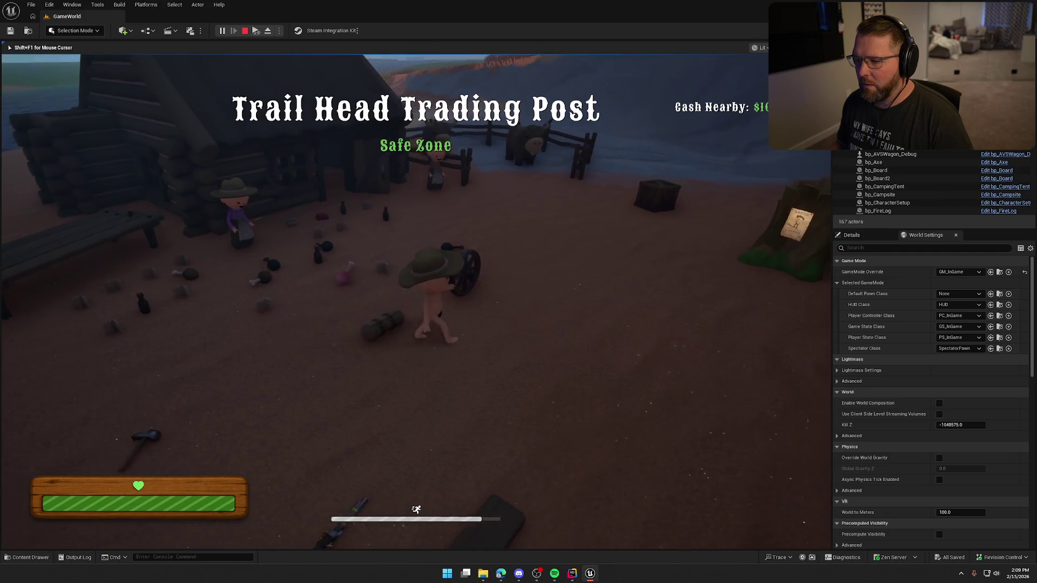
key("e")
key("w")
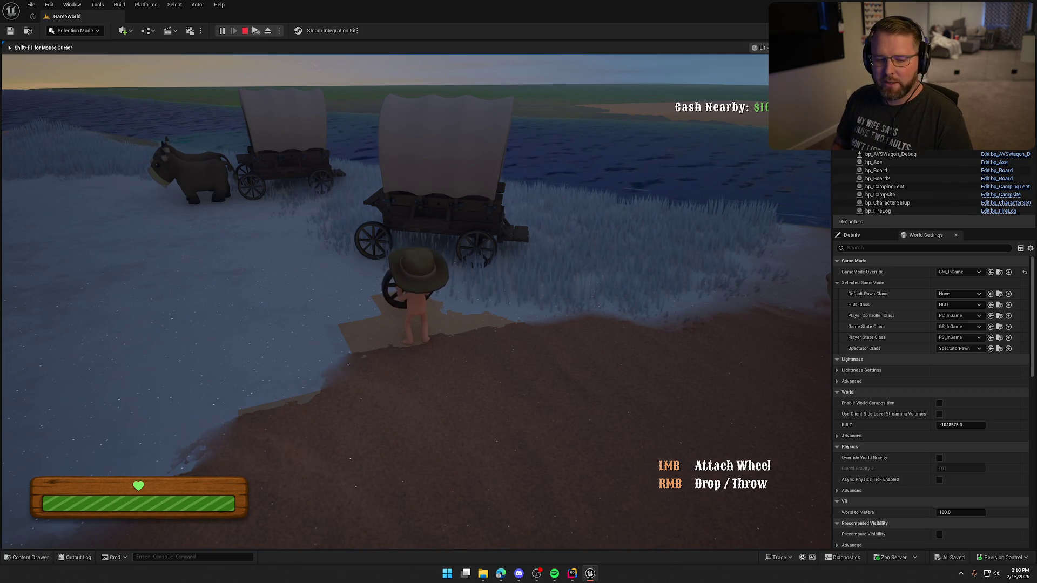
key("w")
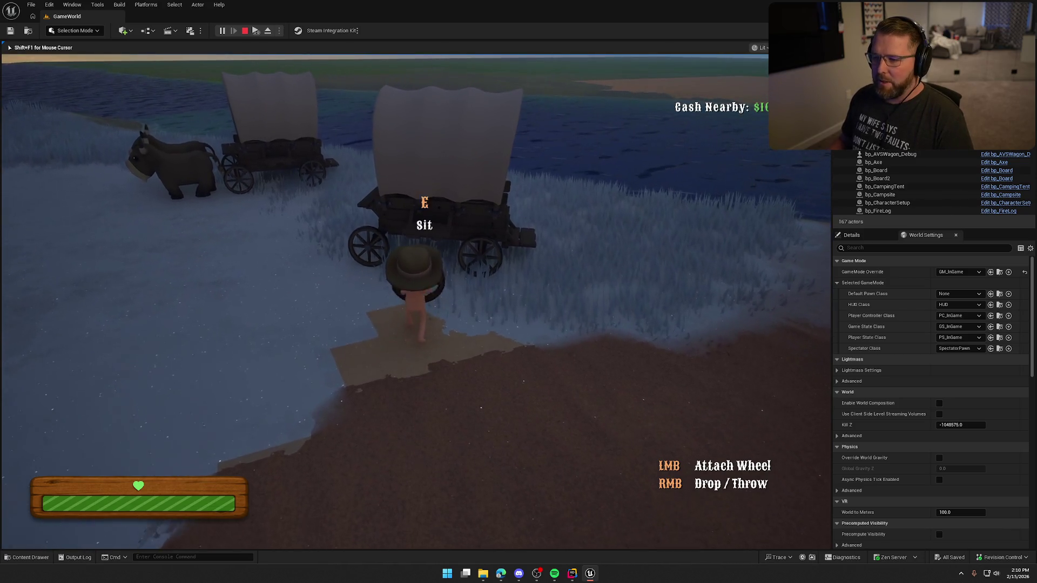
key("w")
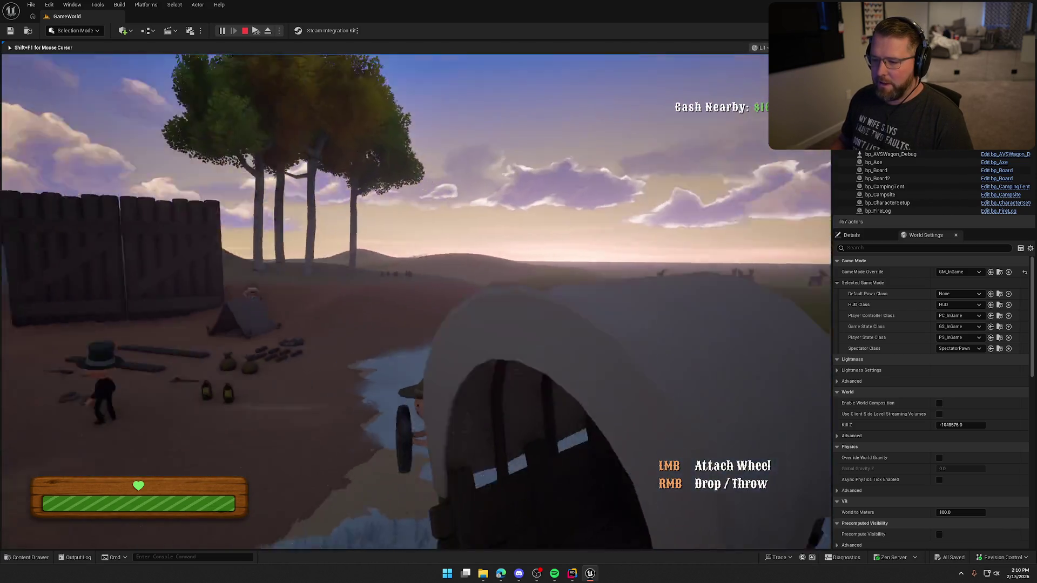
key("w")
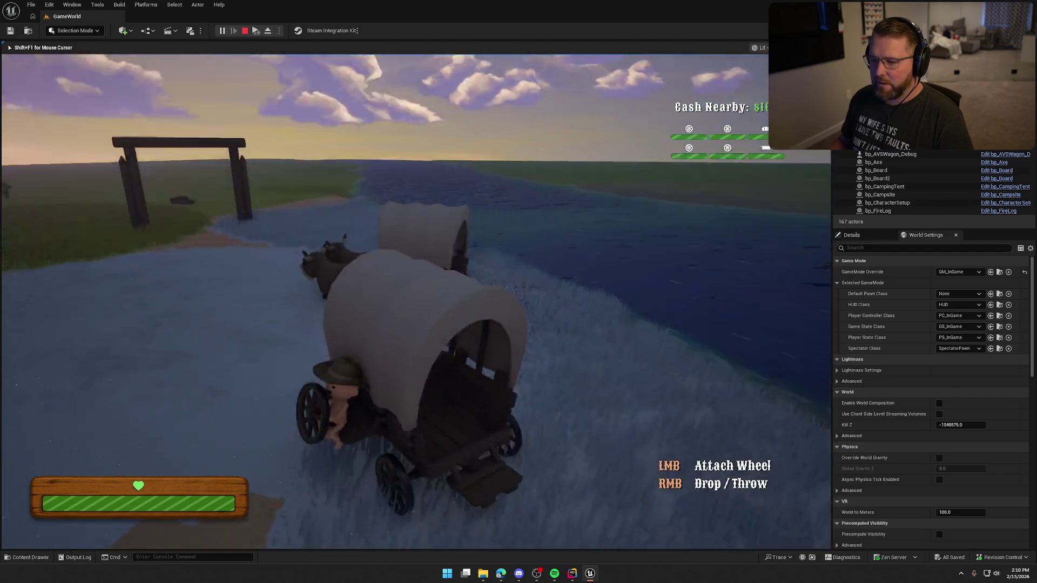
key("w")
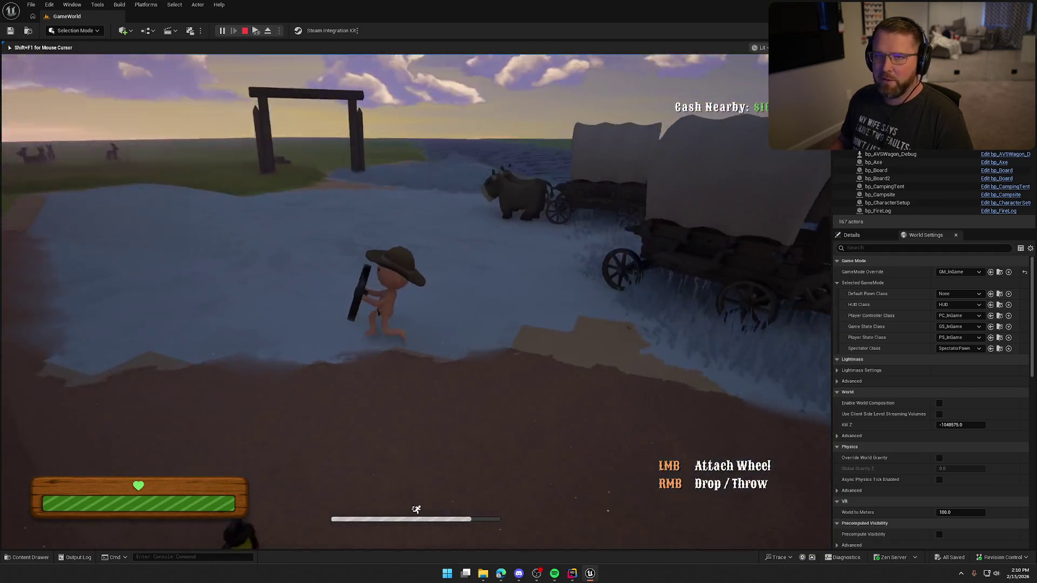
key("Escape")
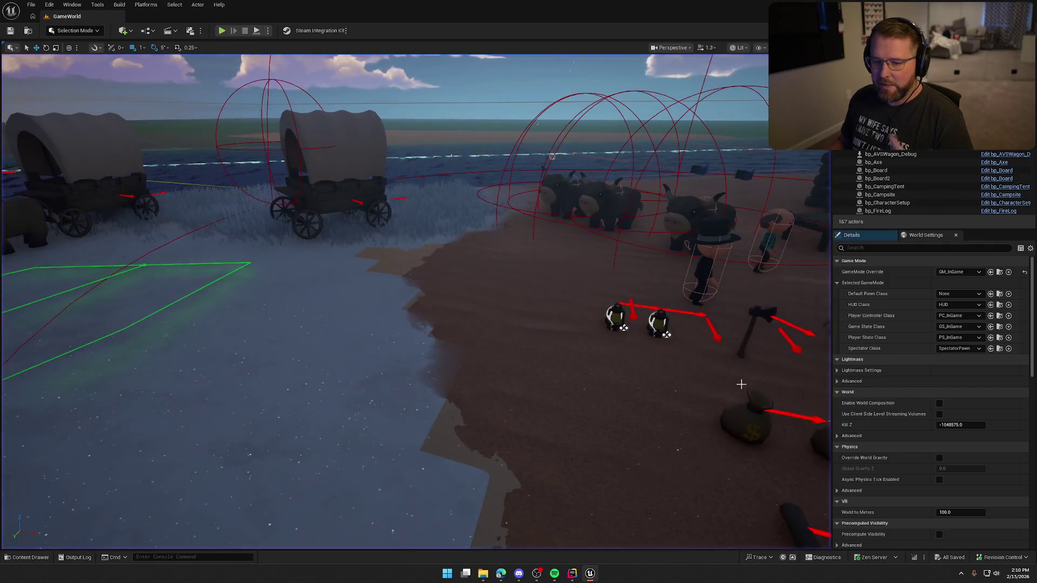
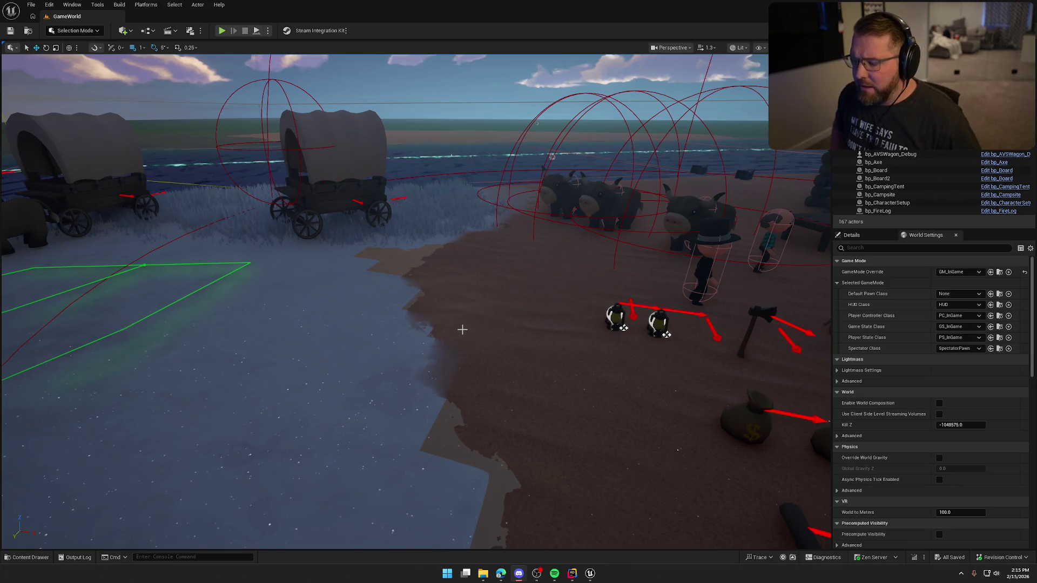
Step: Select the wagon in the level, locate its blueprint with Ctrl+B, and open bp_AVSWagon
mouse_move(462, 330)
left_mouse_down()
mouse_move(462, 346)
mouse_move(443, 351)
mouse_move(464, 327)
left_mouse_up()
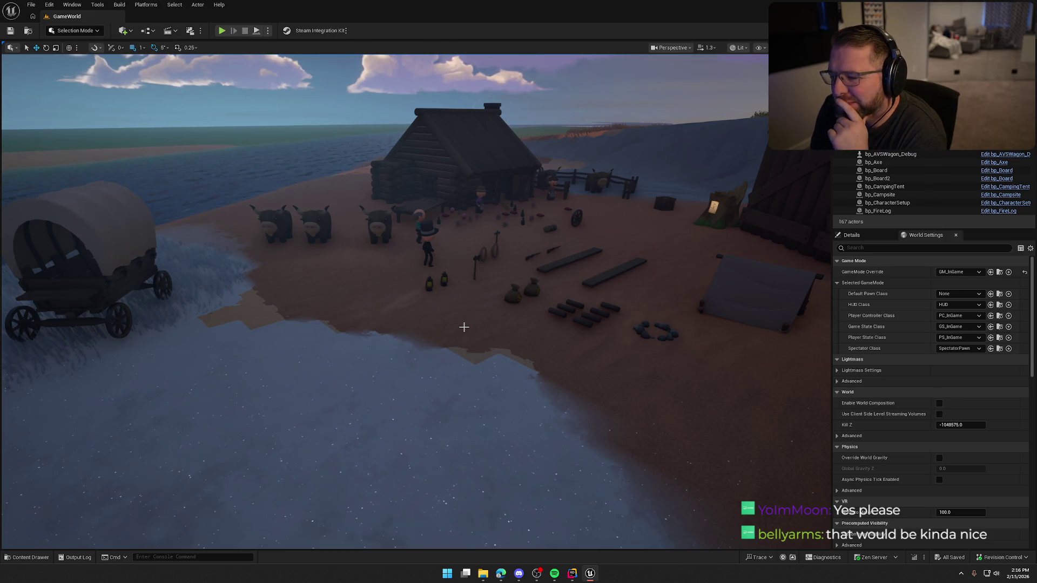
left_click_drag(434, 338, 427, 412)
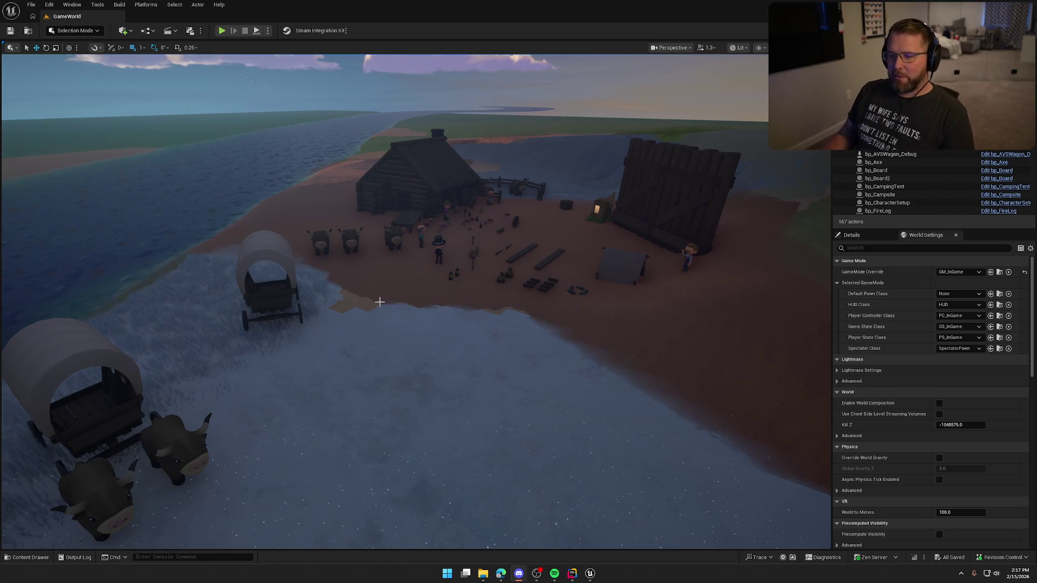
scroll(378, 298, "up", 2)
key("ctrl+space")
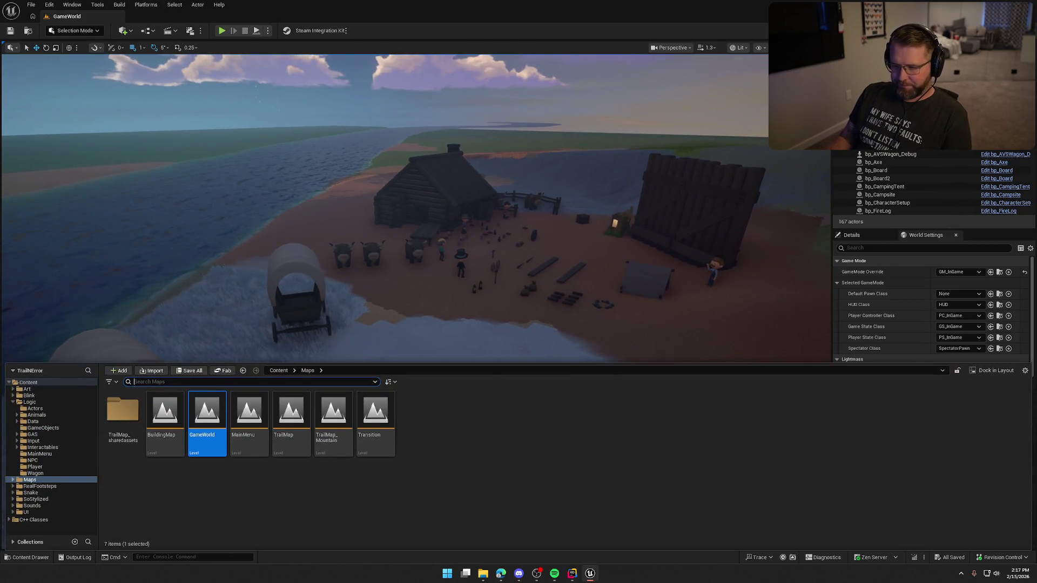
left_click(316, 283)
key("ctrl+b")
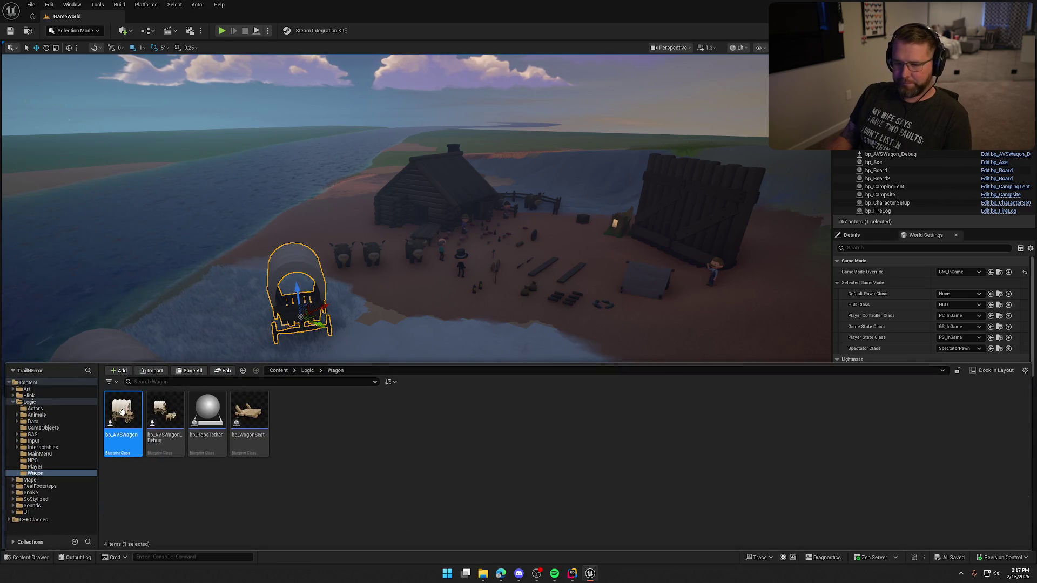
double_click(123, 415)
Step: Jump to the IA_TiltWagon event graph and move the Get Active River nodes beneath it
scroll(306, 256, "down", 2)
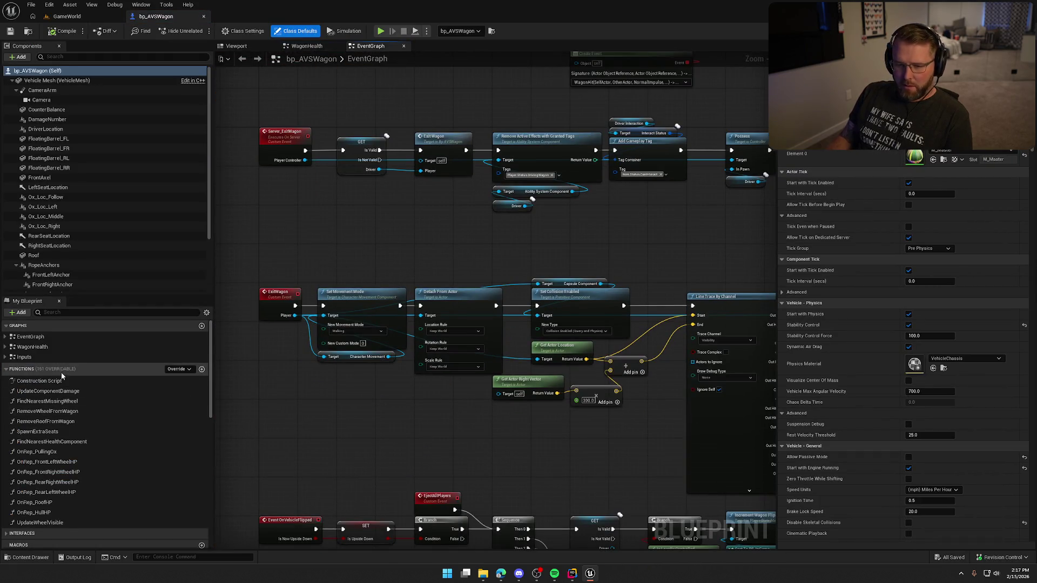
left_click(7, 357)
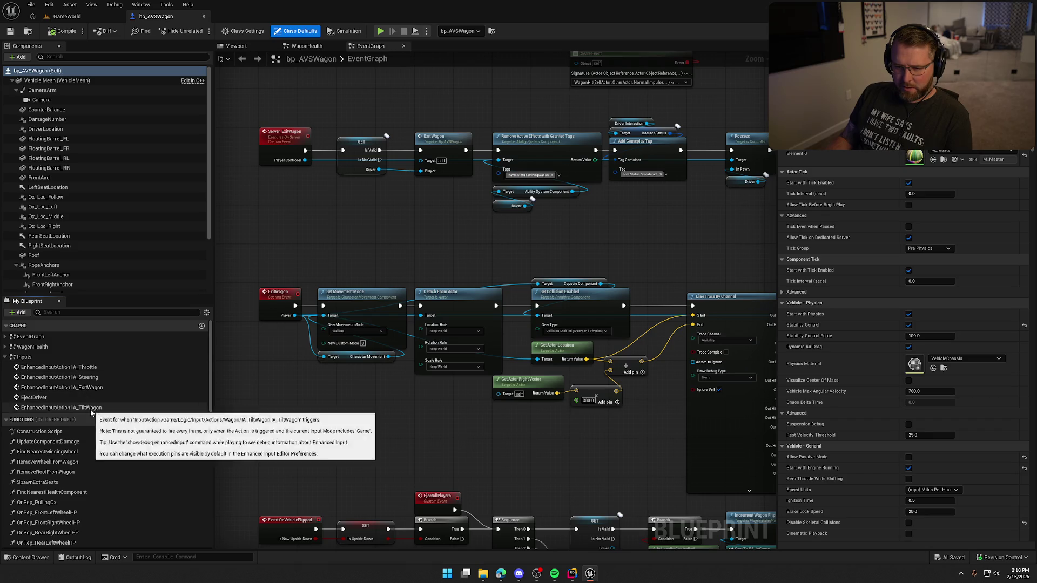
double_click(97, 408)
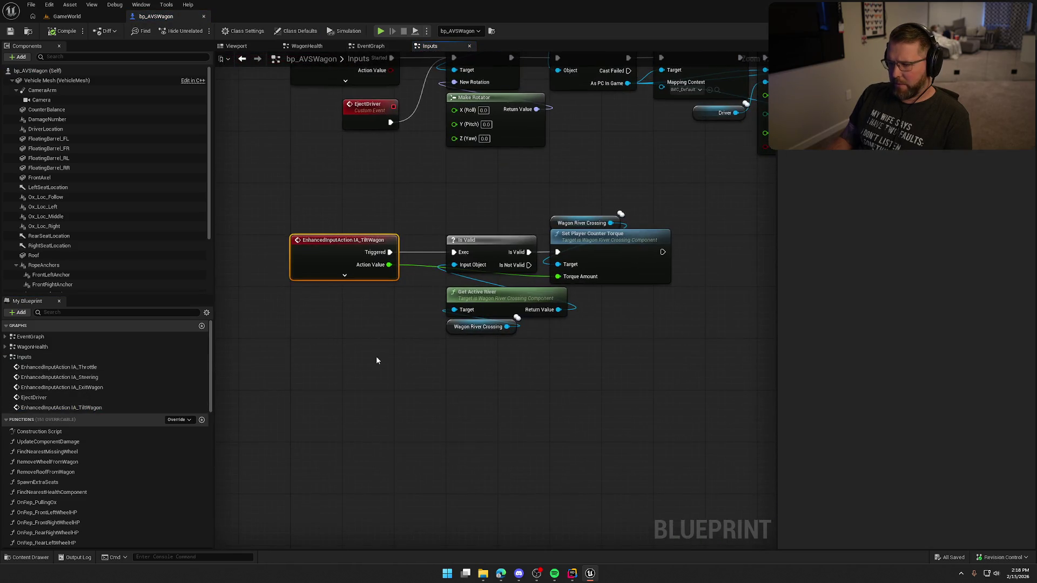
left_click(371, 331)
left_click_drag(544, 342, 440, 267)
mouse_move(537, 361)
left_mouse_down()
mouse_move(454, 302)
mouse_move(440, 267)
left_mouse_up()
left_click_drag(465, 289, 309, 289)
left_click(460, 315)
mouse_move(461, 315)
left_mouse_down()
mouse_move(422, 317)
mouse_move(465, 284)
left_mouse_up()
Step: Pan the graph to show the ExitWagon and Steering event nodes
mouse_move(292, 158)
left_mouse_down()
mouse_move(634, 354)
mouse_move(596, 453)
left_mouse_up()
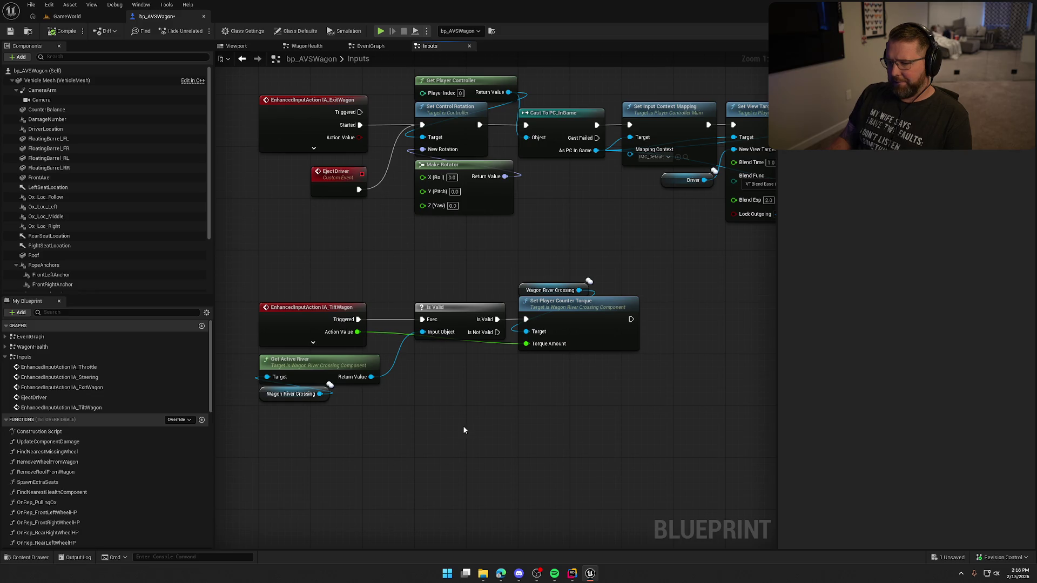
mouse_move(463, 430)
left_mouse_down()
mouse_move(484, 499)
mouse_move(597, 187)
mouse_move(581, 343)
mouse_move(577, 204)
left_mouse_up()
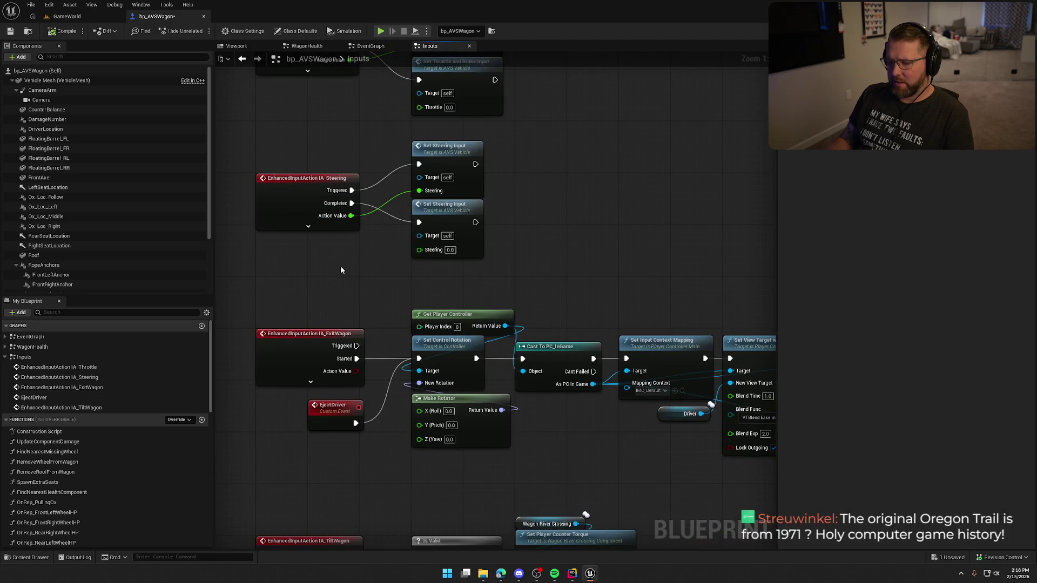
left_click_drag(340, 266, 378, 290)
key("ctrl+space")
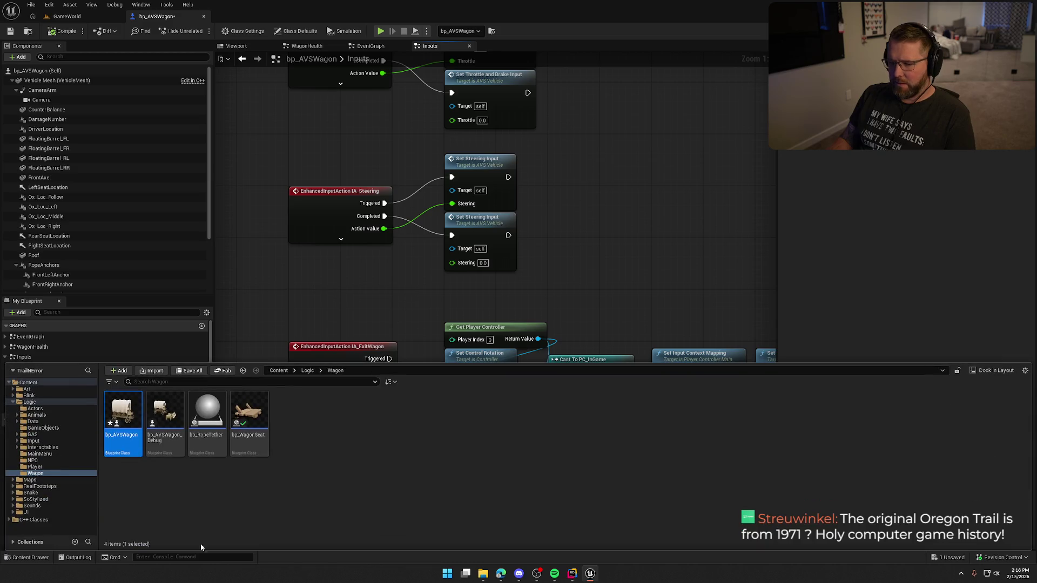
Step: Open IMC_Wagon in the Input folder and expand IA_Steering to check its keys
left_click(40, 441)
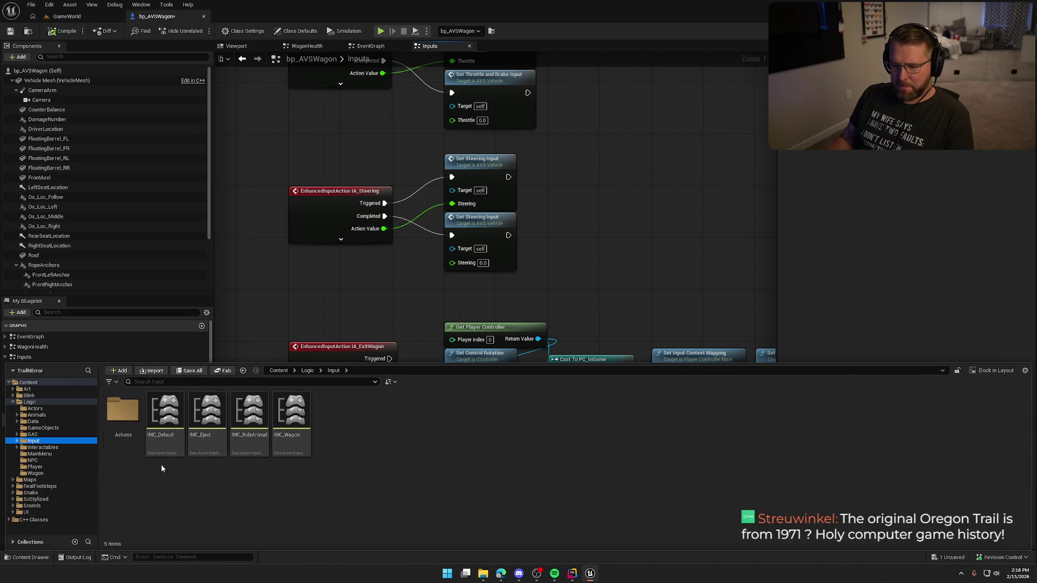
double_click(122, 411)
left_click(34, 440)
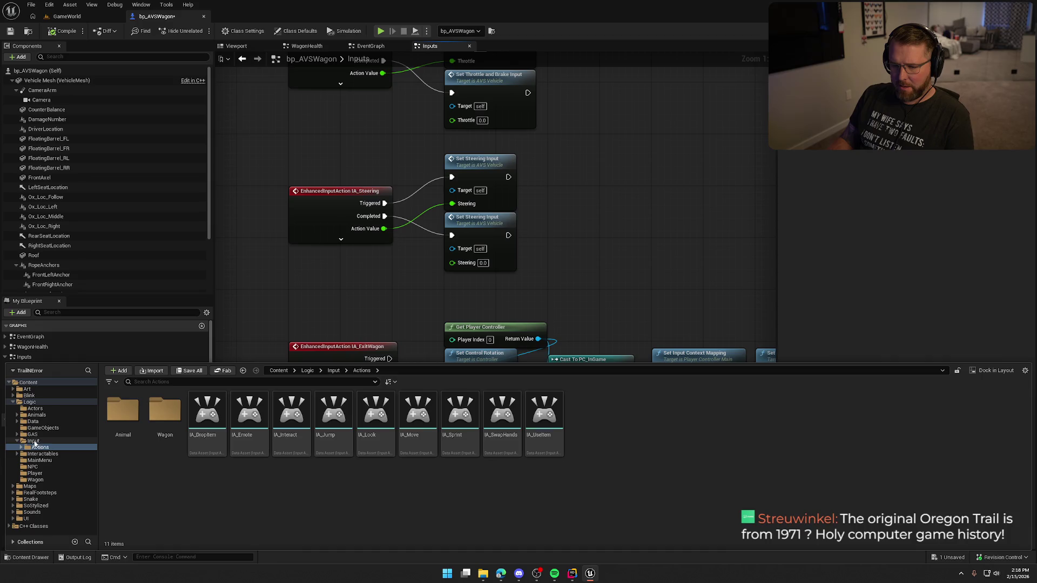
double_click(291, 419)
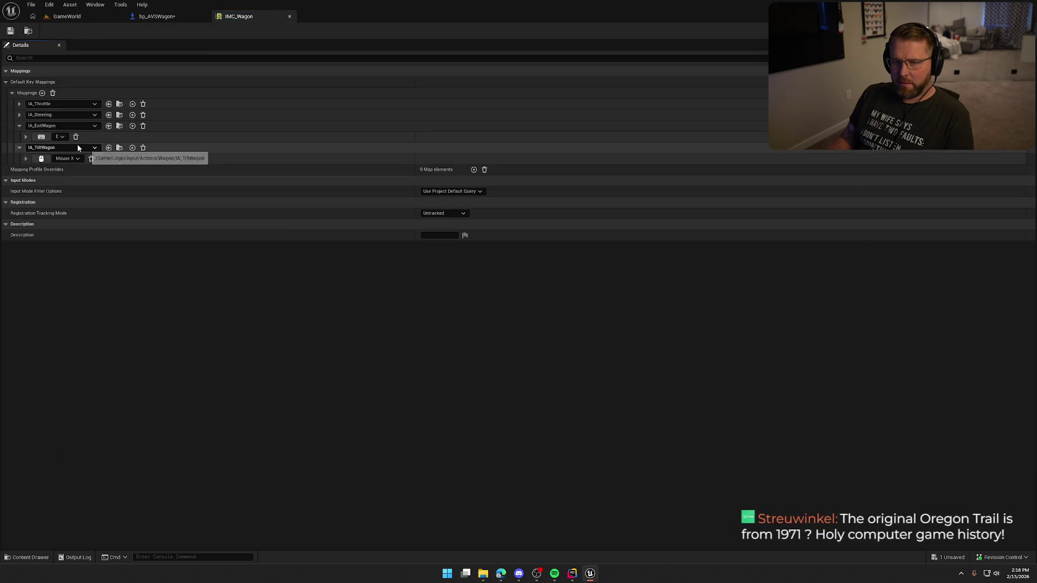
left_click(19, 114)
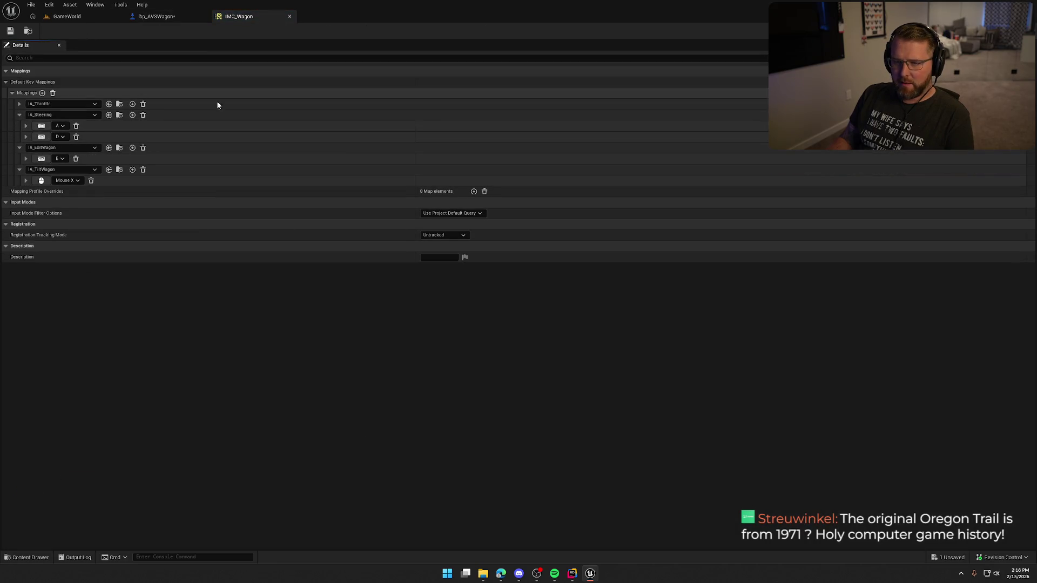
Step: Copy the Is Valid, Set Player Counter Torque and Get Active River nodes and paste them by Steering
left_click(170, 18)
left_click_drag(318, 148, 547, 253)
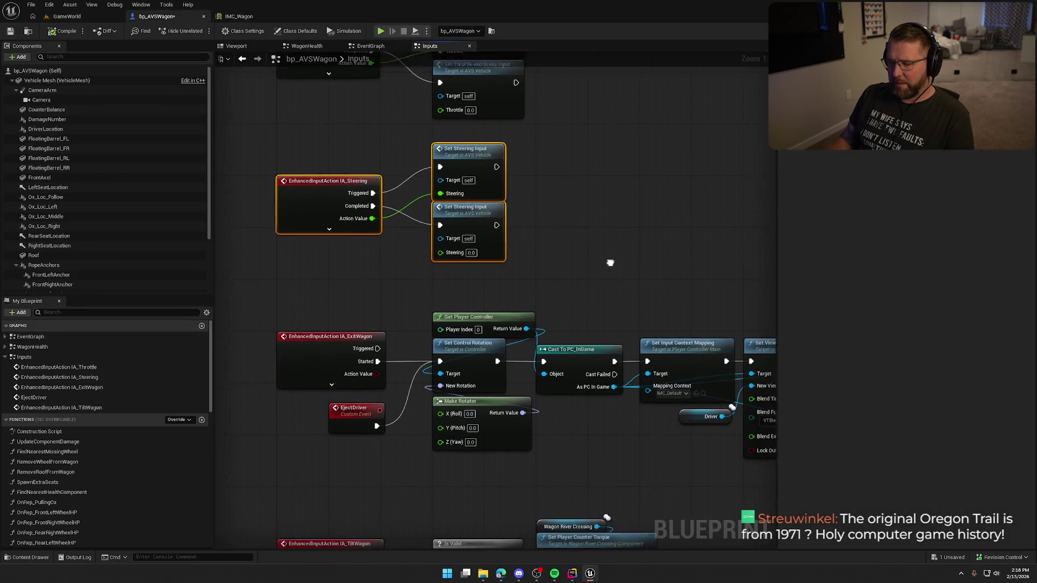
left_click(589, 231)
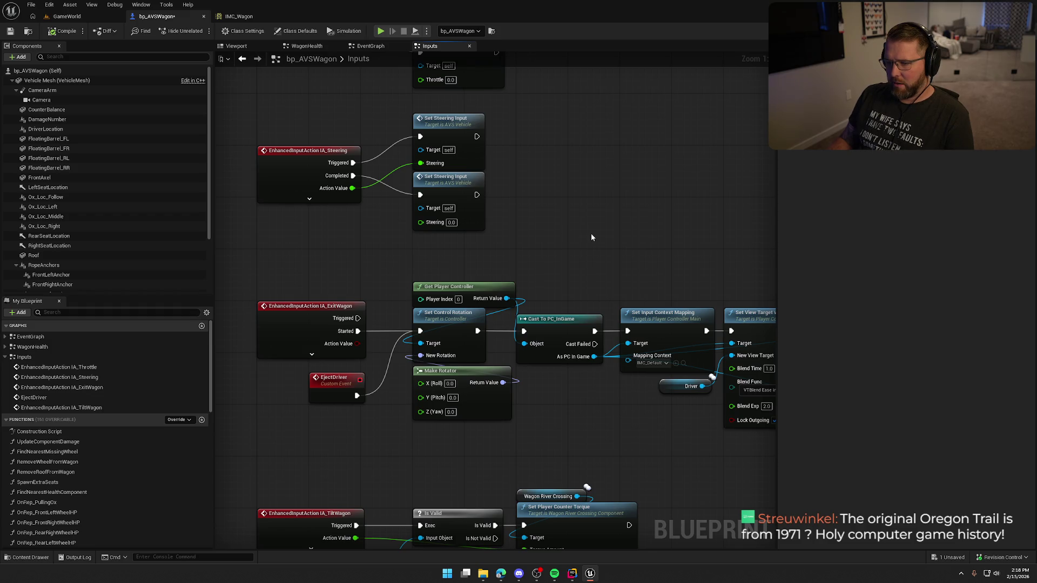
mouse_move(590, 234)
left_mouse_down()
mouse_move(586, 211)
mouse_move(607, 147)
left_mouse_up()
left_click_drag(597, 507, 444, 390)
mouse_move(259, 513)
left_mouse_down()
mouse_move(432, 480)
mouse_move(438, 565)
mouse_move(449, 429)
left_mouse_up()
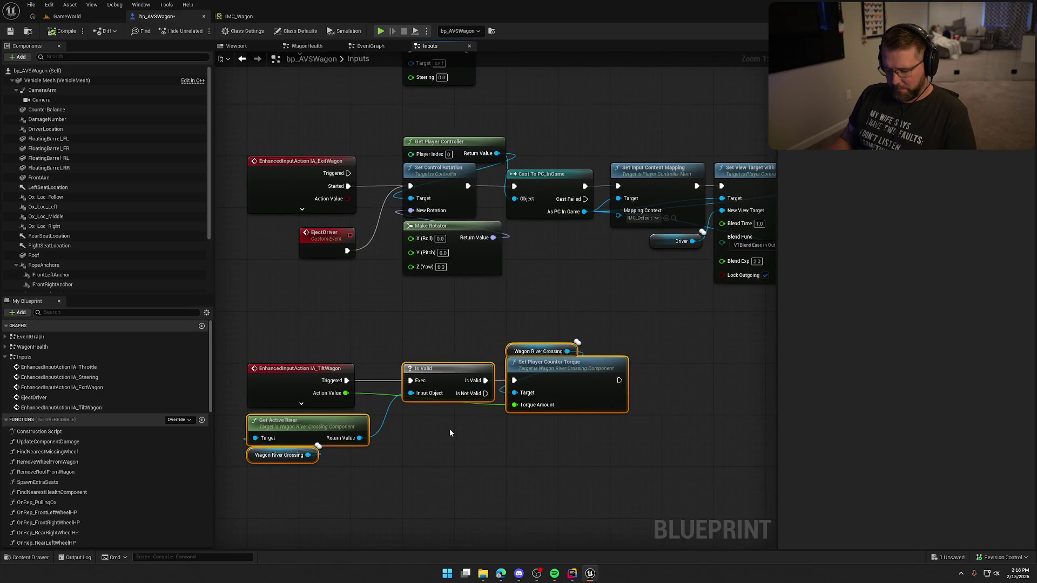
left_click(420, 334)
mouse_move(421, 334)
left_mouse_down()
mouse_move(405, 472)
mouse_move(342, 503)
left_mouse_up()
key("ctrl+v")
Step: Wire Set Steering Input's exec into the pasted Is Valid and place Get Active River beside it
mouse_move(519, 179)
left_mouse_down()
mouse_move(507, 180)
mouse_move(558, 58)
mouse_move(550, 189)
left_mouse_up()
left_click_drag(617, 158, 434, 139)
left_click_drag(648, 152, 665, 133)
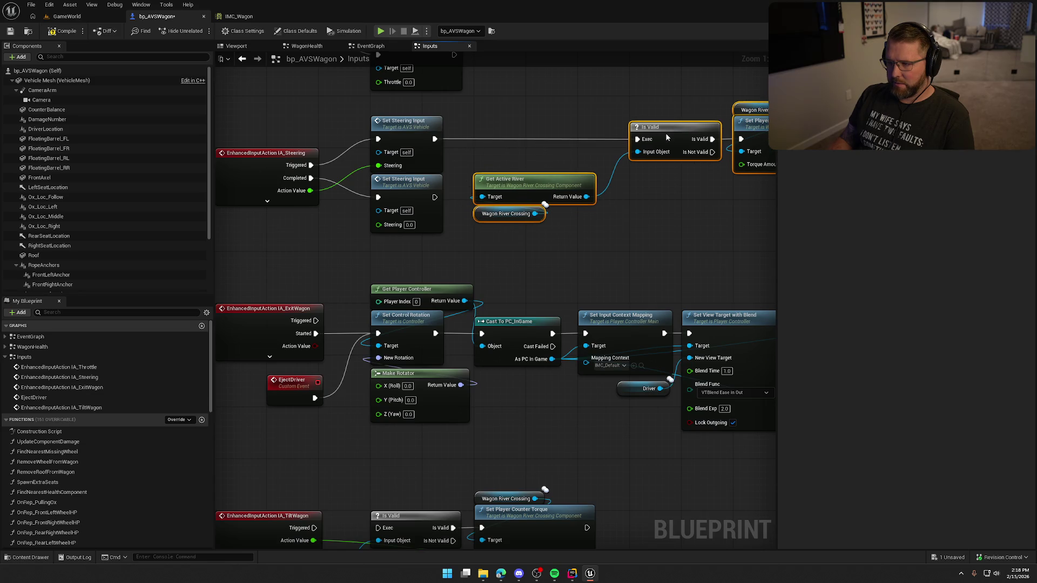
left_click(662, 216)
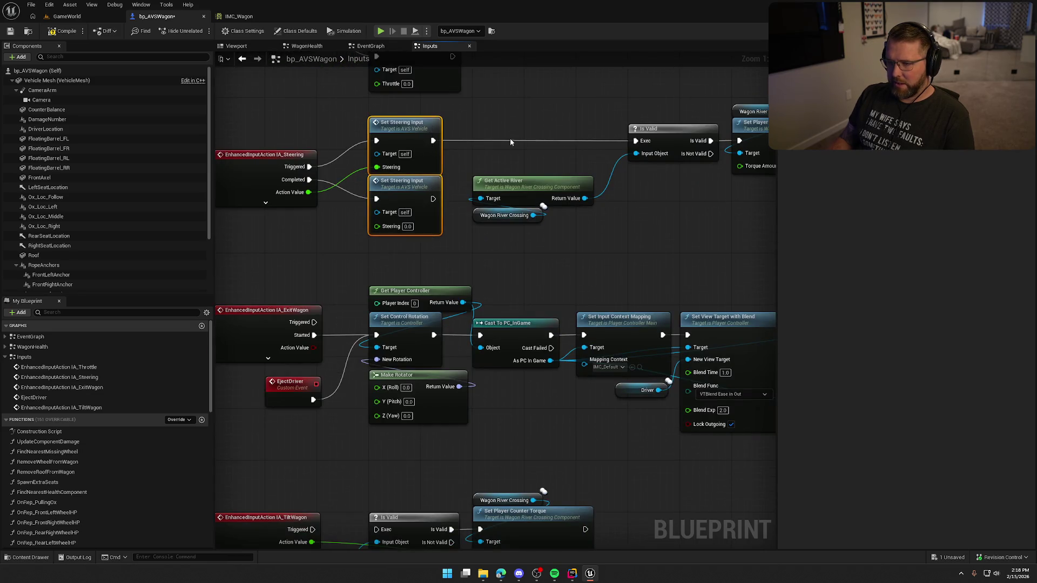
left_click_drag(533, 134, 377, 131)
mouse_move(402, 233)
left_mouse_down()
mouse_move(372, 197)
mouse_move(516, 187)
left_mouse_up()
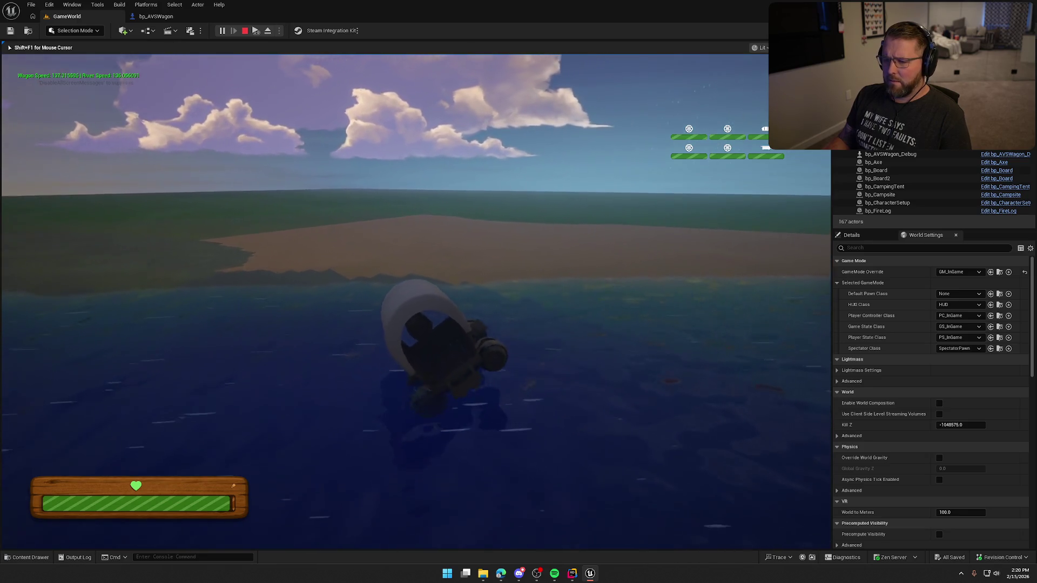
Step: Stop the play session after driving the wagon into the river
key("Escape")
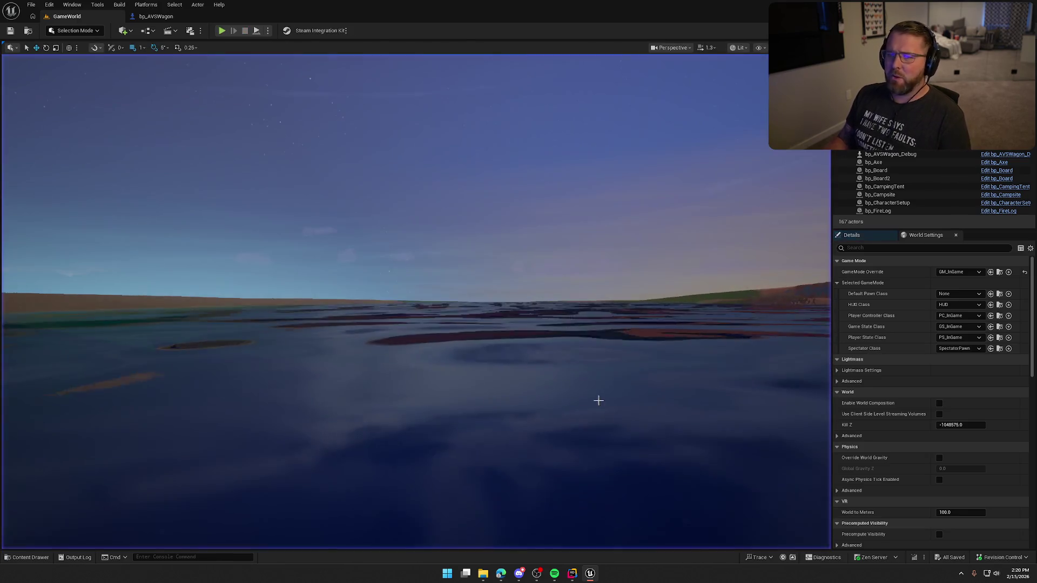
Step: Back in bp_AVSWagon, move the Is Valid and counter-torque nodes down to make room
left_click(157, 17)
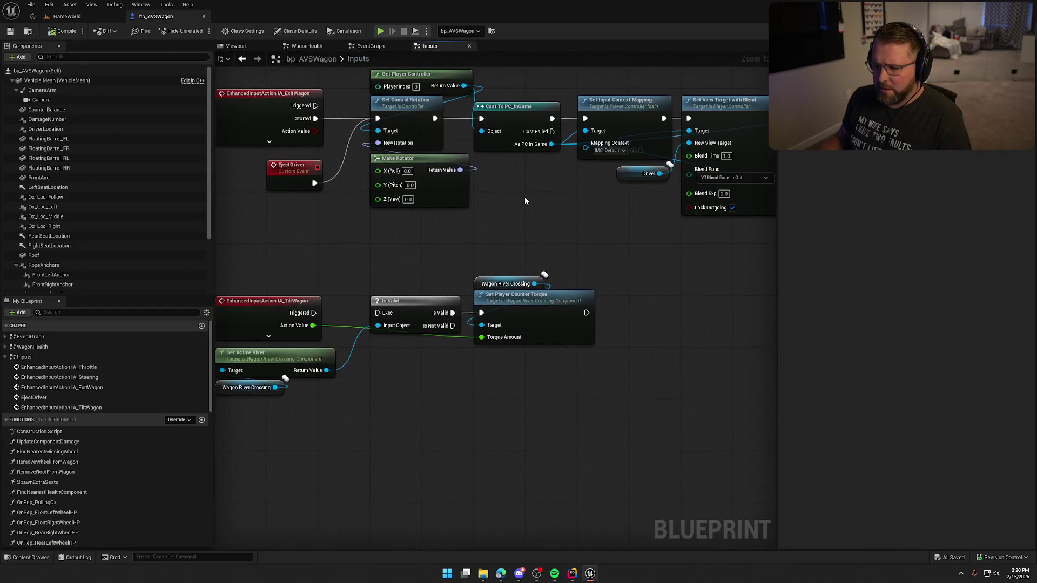
left_click_drag(437, 341, 487, 278)
left_click_drag(433, 203, 545, 243)
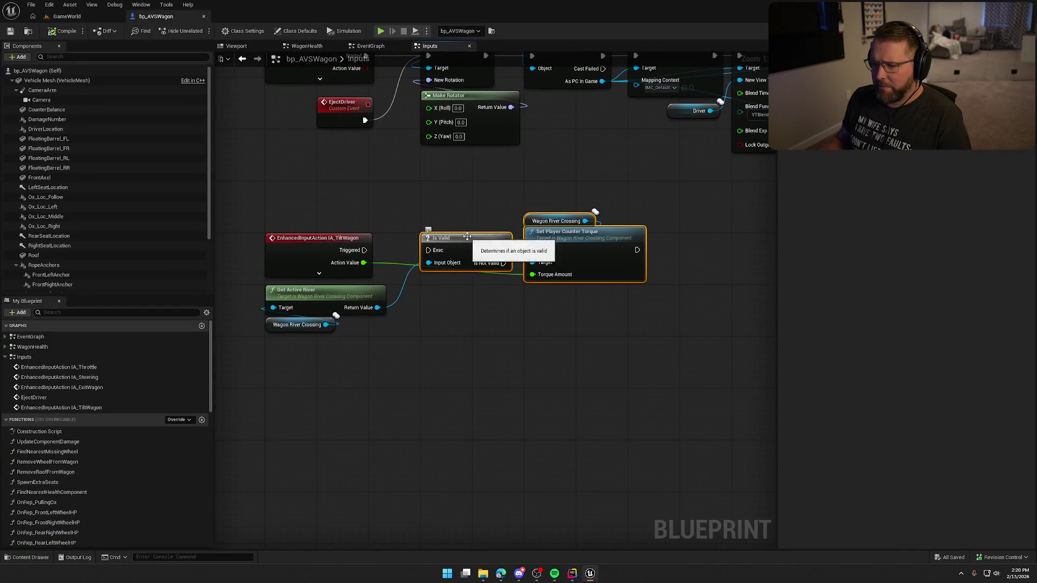
left_click_drag(467, 237, 479, 372)
Step: Add a Print String off IA_TiltWagon's Triggered, fed by its Action Value
left_click_drag(365, 250, 513, 253)
type("print")
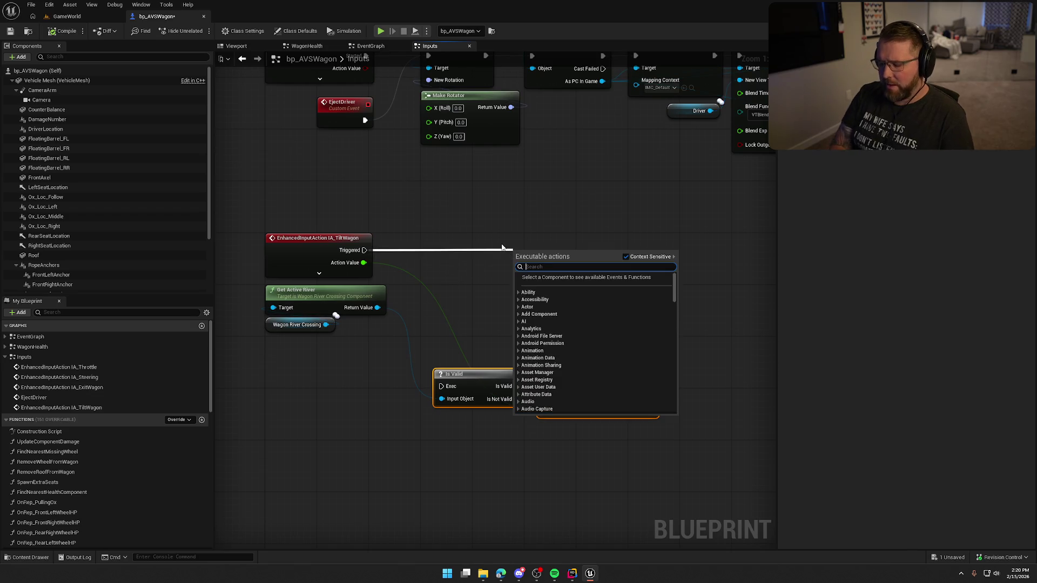
key("Return")
mouse_move(363, 263)
left_mouse_down()
mouse_move(517, 277)
mouse_move(520, 219)
left_mouse_up()
left_click_drag(419, 246, 439, 265)
left_click(521, 262)
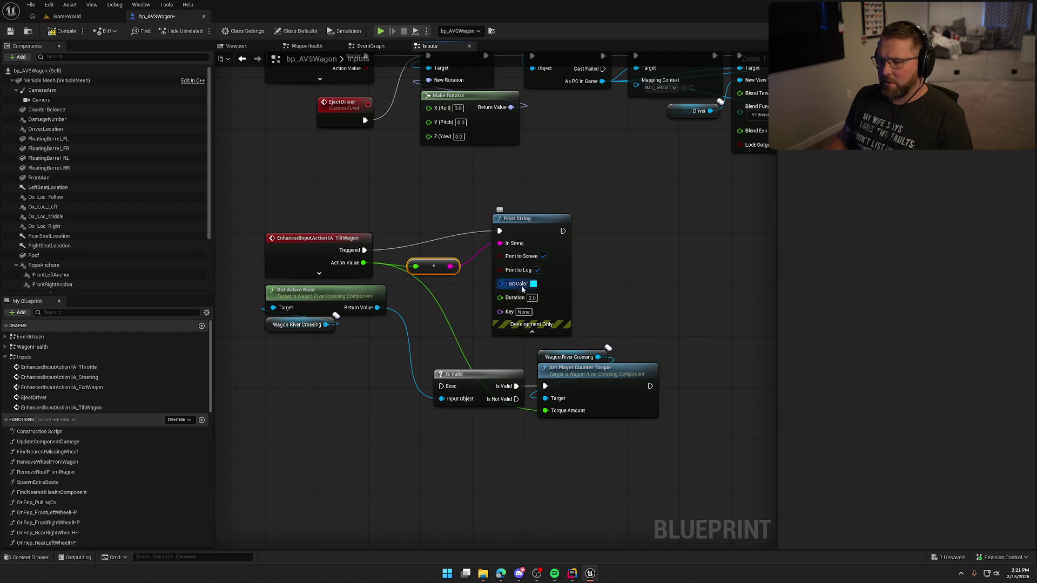
type("asdfas")
Step: Compile the wagon blueprint, play-test the level, then return to bp_AVSWagon
left_click(63, 31)
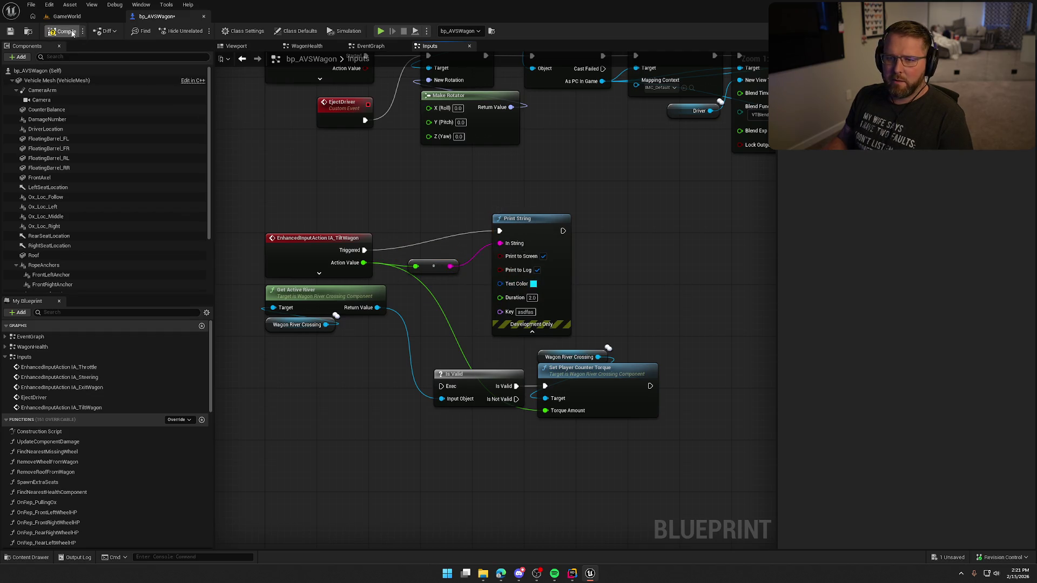
left_click(67, 16)
left_click(222, 30)
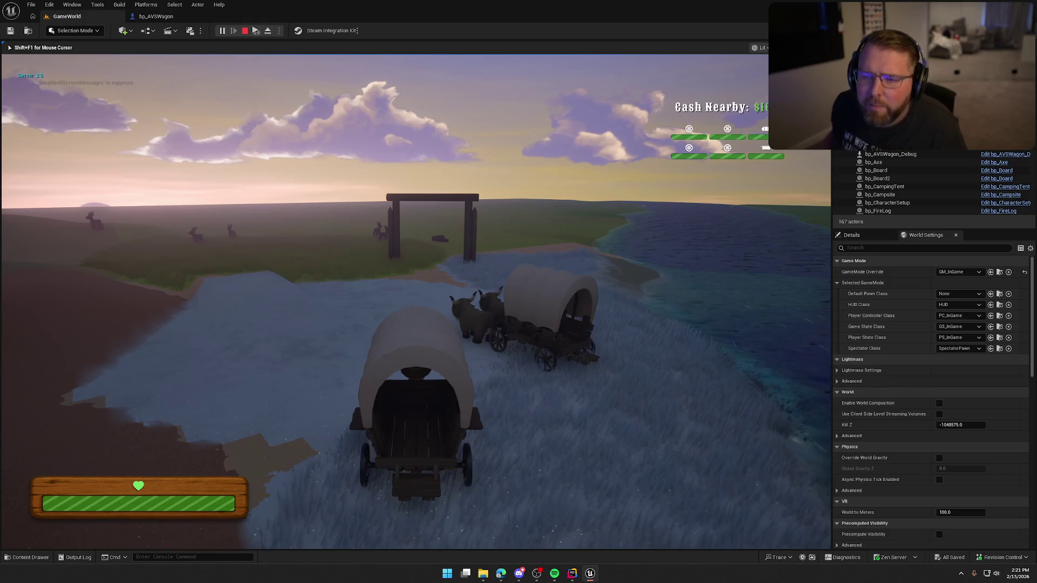
key("Escape")
left_click(159, 16)
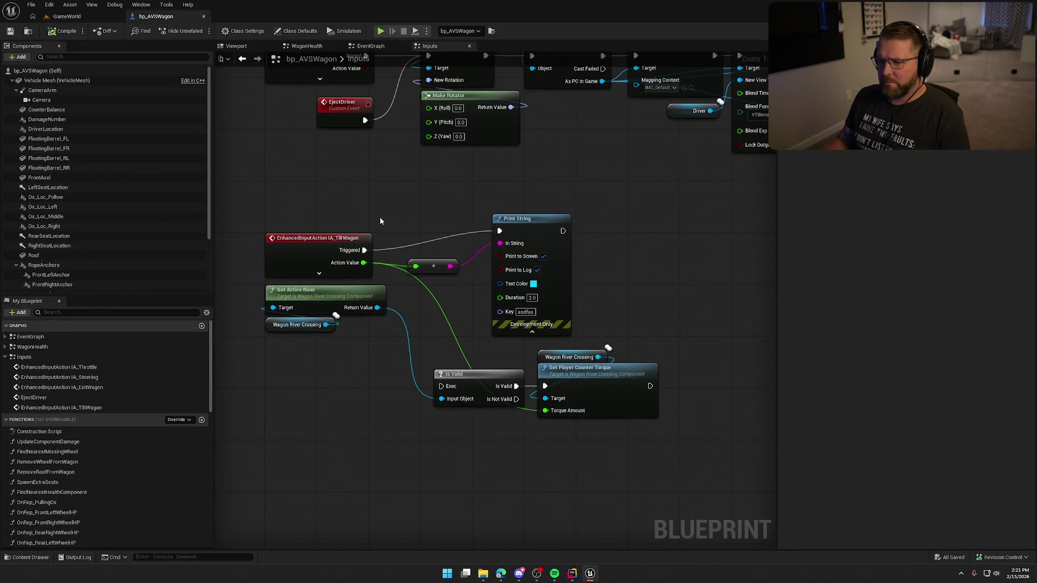
Step: Move the Get Active River nodes down and review the copied counter-torque nodes by IA_Steering
left_click_drag(361, 373, 263, 299)
left_click_drag(311, 291, 306, 415)
left_click(306, 359)
left_click_drag(324, 162, 292, 384)
left_click_drag(543, 279, 548, 335)
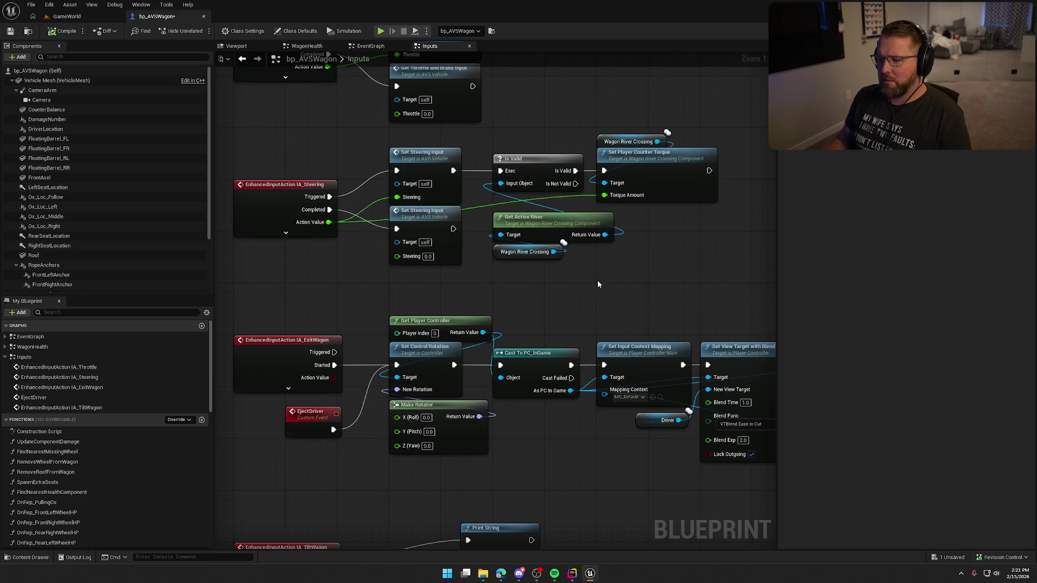
mouse_move(599, 280)
left_mouse_down()
mouse_move(497, 266)
mouse_move(432, 130)
left_mouse_up()
left_click_drag(557, 248, 617, 279)
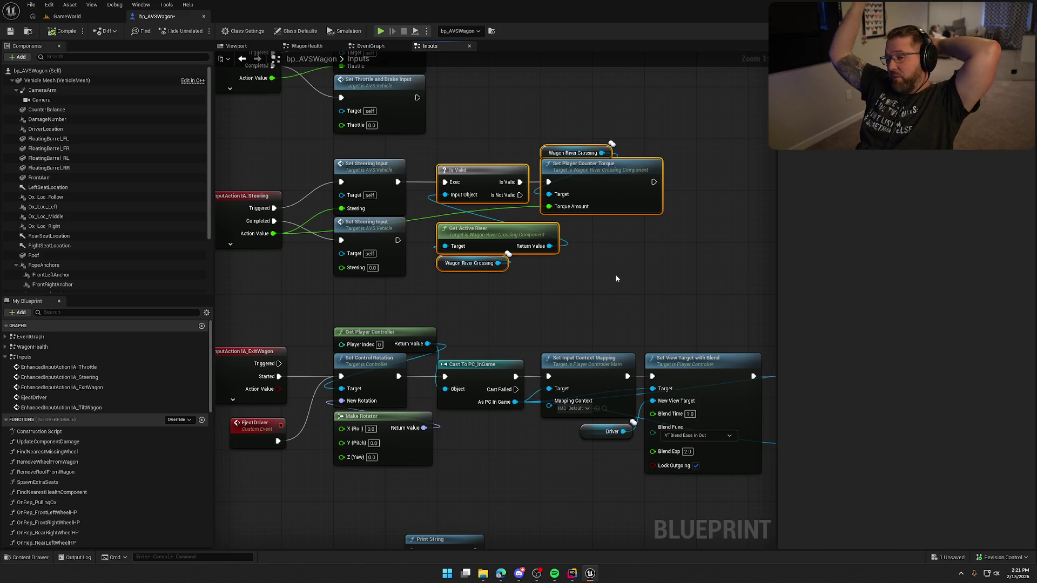
left_click(284, 208)
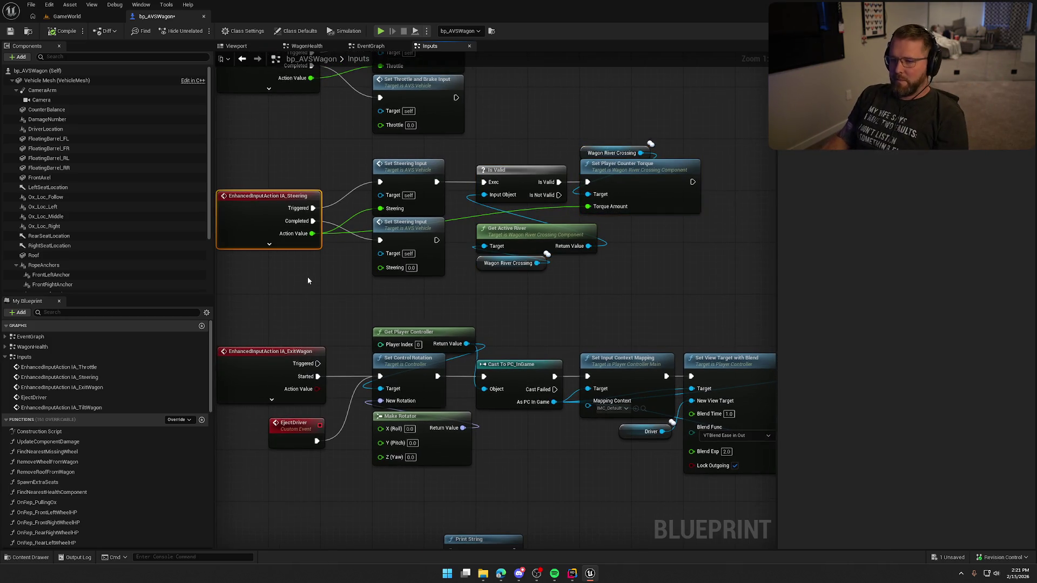
left_click_drag(308, 280, 337, 287)
Step: Add a Print String off IA_Steering's Triggered showing Action Value, with Key 'adefsdafsa'
mouse_move(344, 215)
left_mouse_down()
mouse_move(278, 152)
mouse_move(343, 144)
left_mouse_up()
type("print")
key("Return")
mouse_move(342, 240)
left_mouse_down()
mouse_move(312, 156)
mouse_move(375, 241)
left_mouse_up()
left_click(330, 177)
left_click(341, 309)
type("ade")
type("fsdafsa")
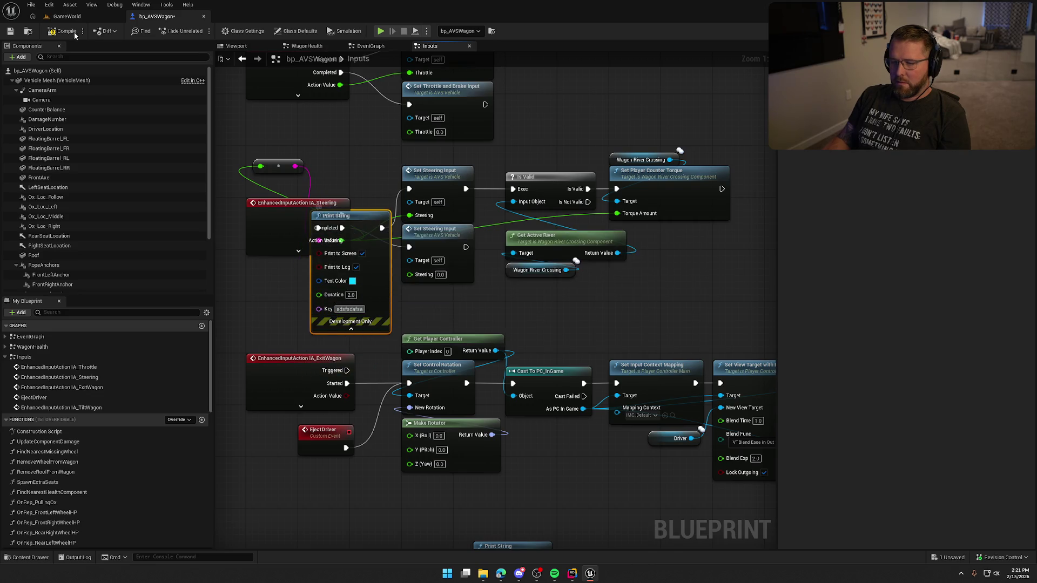
Step: Compile, play the level, drive a covered wagon briefly, then return to the Inputs graph
left_click(62, 32)
left_click(67, 17)
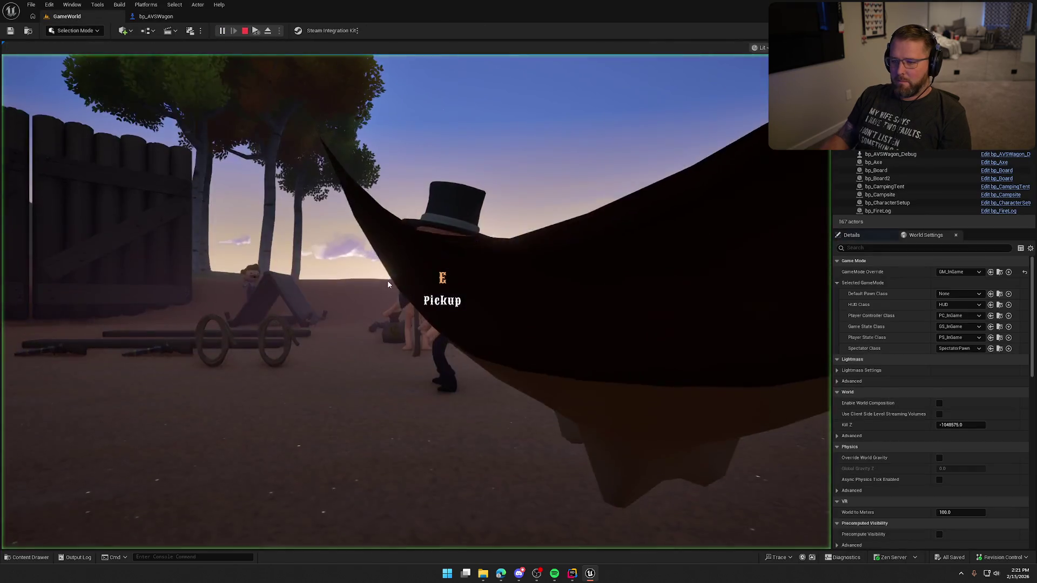
left_click(388, 285)
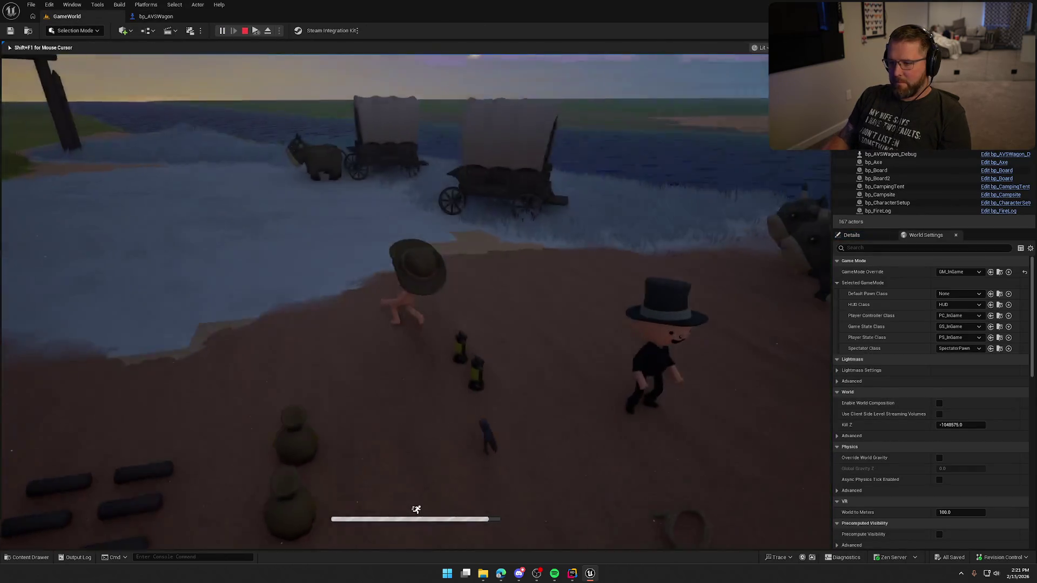
key("e")
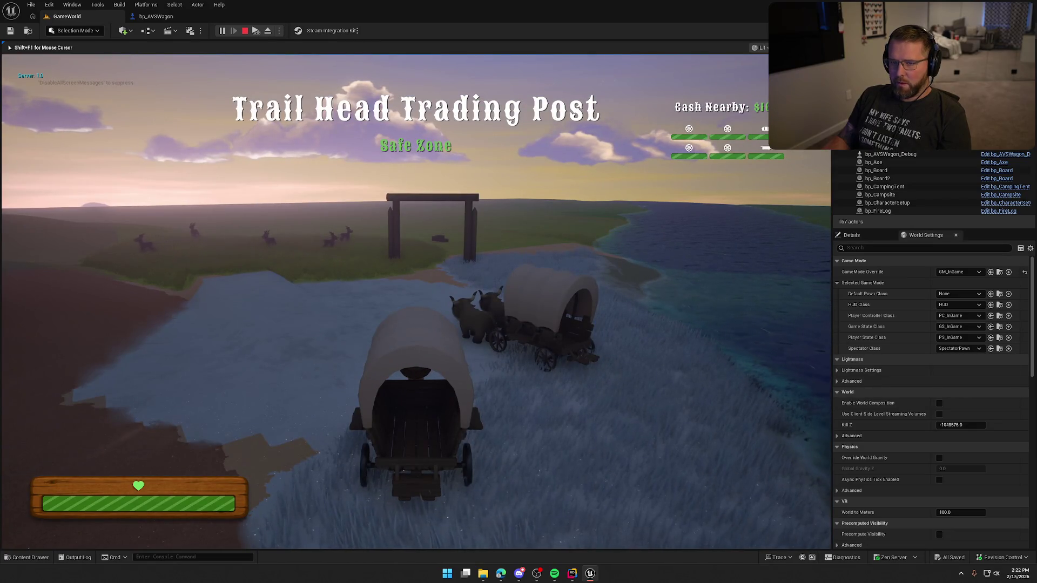
key("Escape")
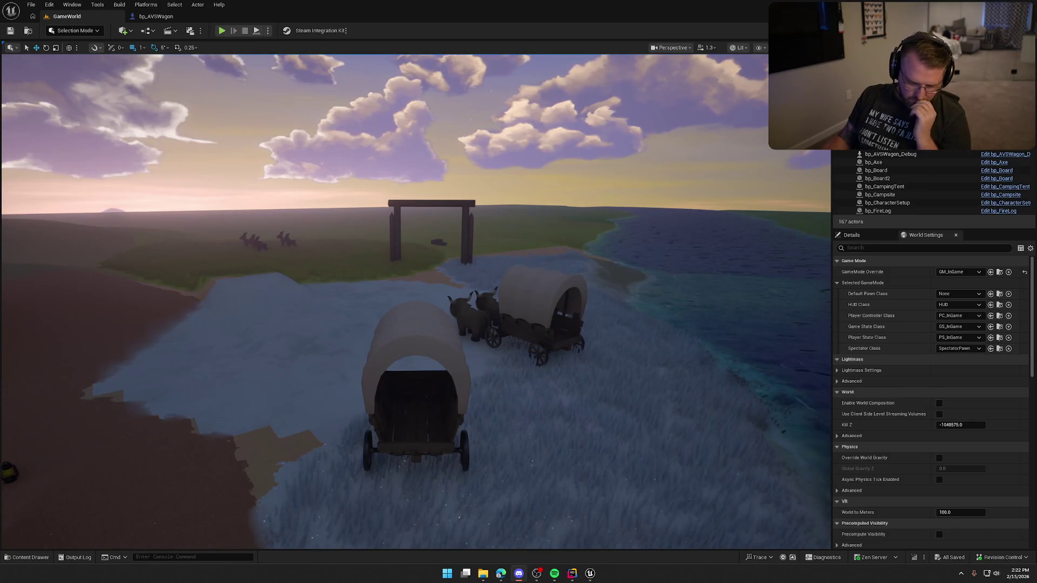
left_click(176, 17)
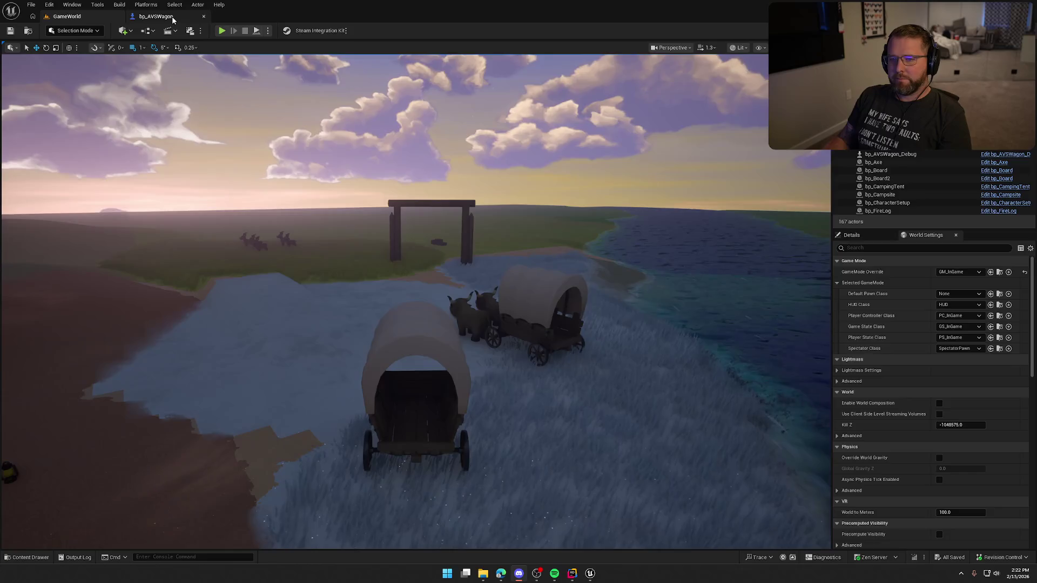
Step: Delete the debug Print String node from the steering event
left_click_drag(360, 214, 376, 149)
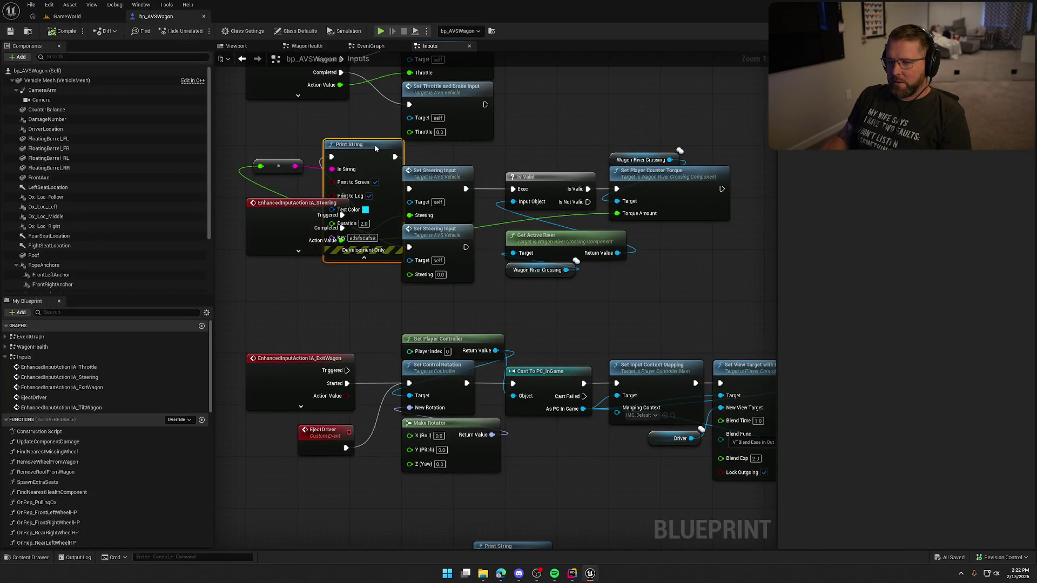
left_click_drag(318, 161, 450, 261)
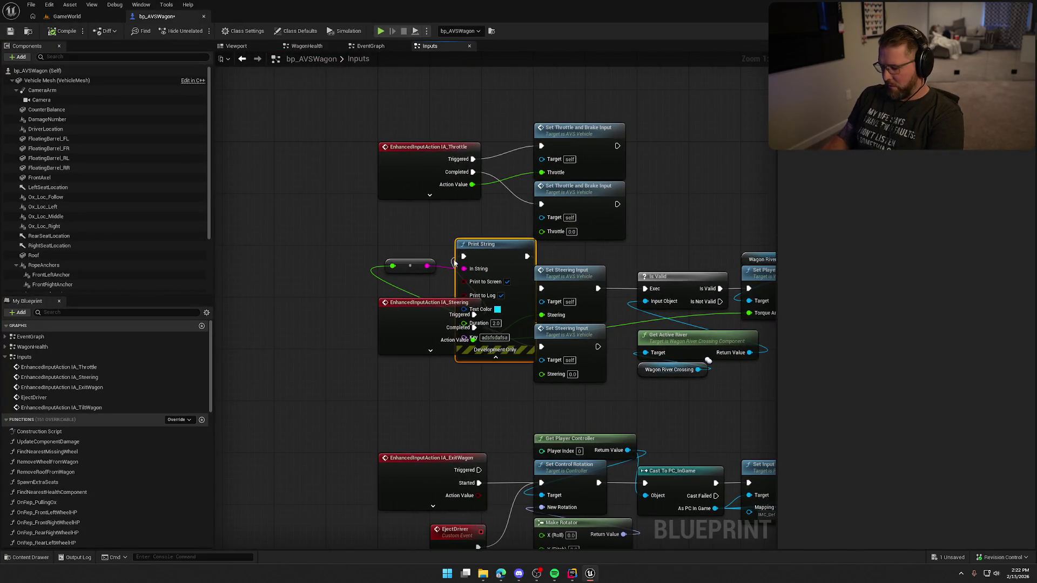
mouse_move(481, 298)
left_mouse_down()
mouse_move(300, 293)
mouse_move(486, 486)
mouse_move(538, 562)
mouse_move(552, 359)
left_mouse_up()
key("Delete")
Step: Rearrange the river-crossing nodes beside the steering nodes, shifting the counter-torque setter right
left_click_drag(254, 373, 664, 448)
mouse_move(609, 396)
left_mouse_down()
mouse_move(582, 336)
mouse_move(605, 317)
mouse_move(556, 326)
left_mouse_up()
key("ctrl+z")
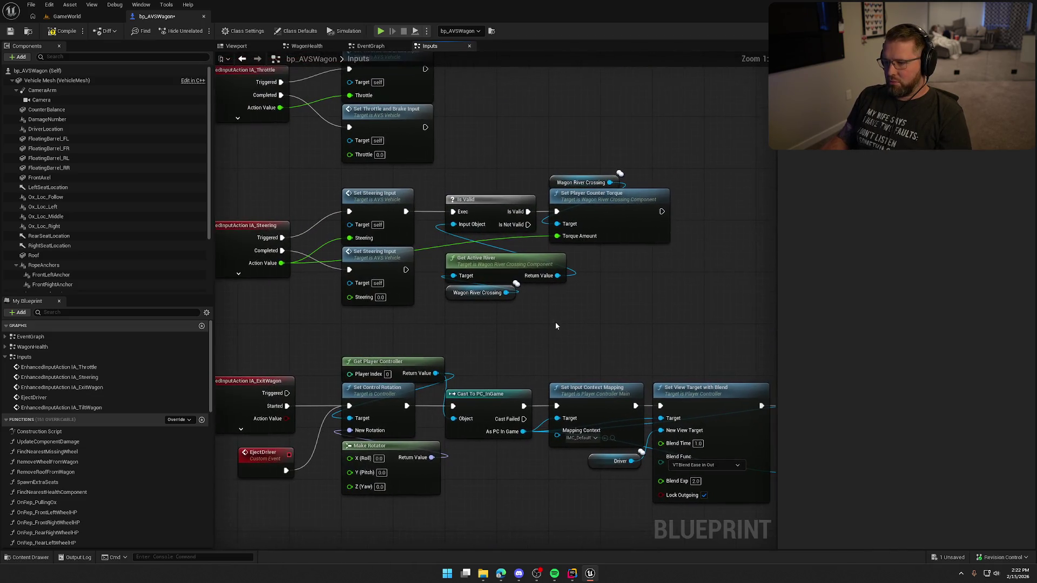
mouse_move(498, 302)
left_mouse_down()
mouse_move(495, 273)
mouse_move(488, 287)
left_mouse_up()
left_click_drag(490, 181, 611, 216)
left_click_drag(508, 202, 665, 202)
left_click(441, 295)
left_click_drag(442, 294, 495, 290)
Step: Expand IA_Steering to show all its output pins, including Elapsed Seconds
left_click(291, 270)
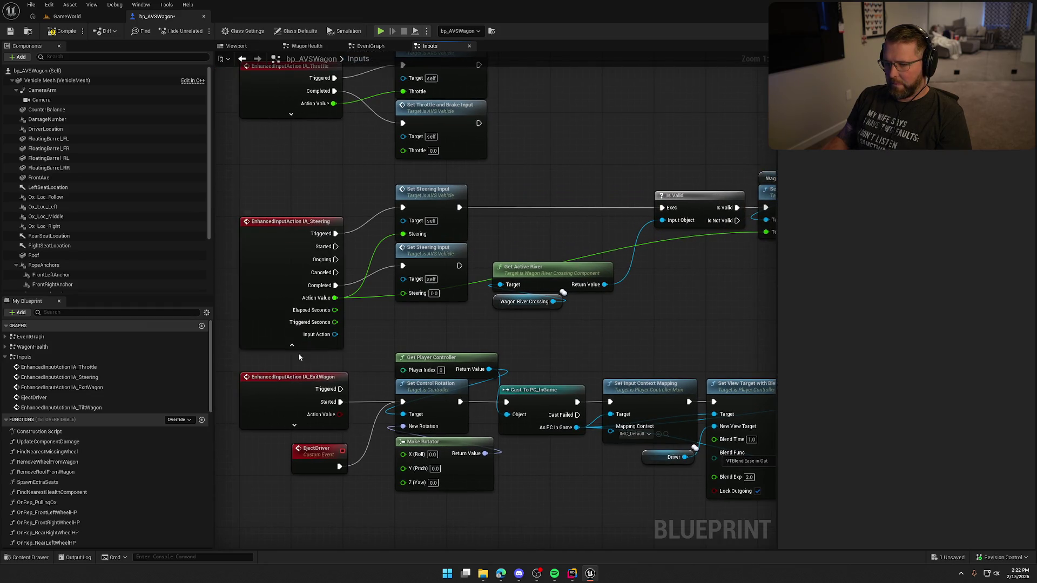
mouse_move(335, 310)
left_mouse_down()
mouse_move(405, 321)
mouse_move(411, 332)
left_mouse_up()
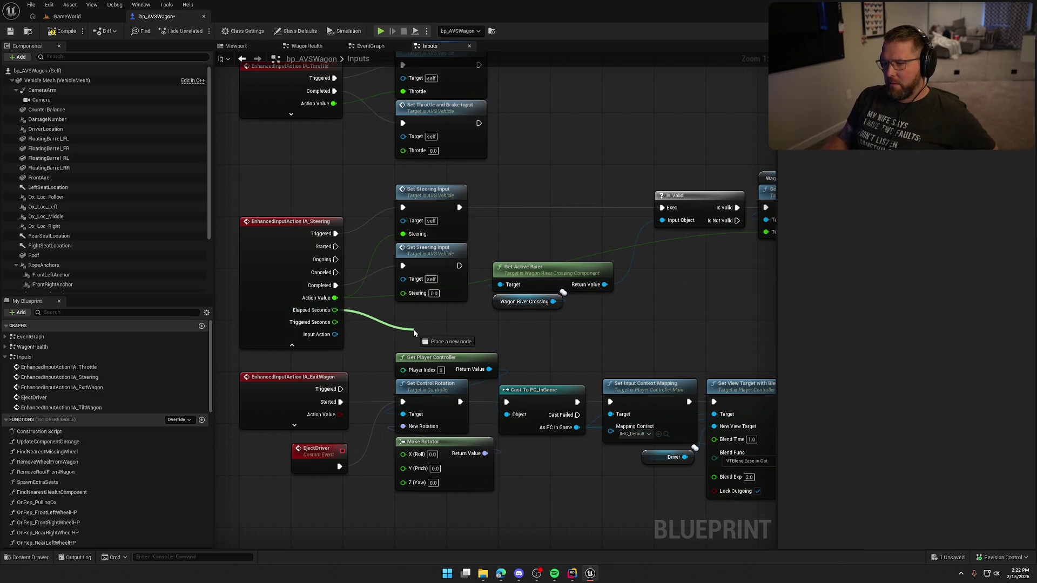
mouse_move(414, 330)
left_mouse_down()
mouse_move(513, 320)
mouse_move(631, 332)
mouse_move(524, 335)
mouse_move(465, 281)
mouse_move(474, 231)
left_mouse_up()
key("Escape")
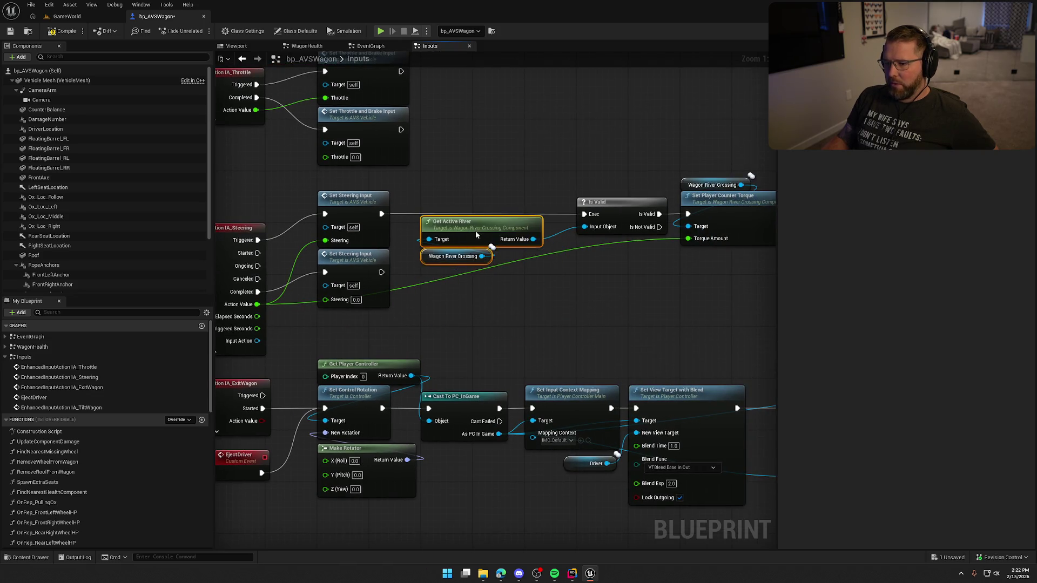
left_click(485, 293)
left_click_drag(511, 280, 551, 247)
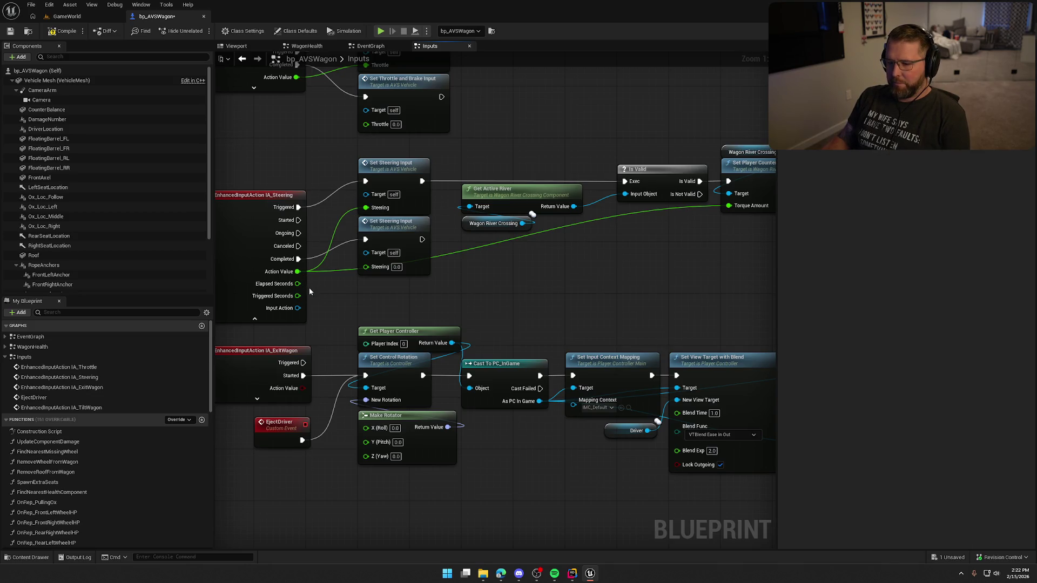
Step: Add a Multiply node off steering's Action Value and an Add node off Elapsed Seconds
left_click_drag(296, 271, 502, 254)
type("*")
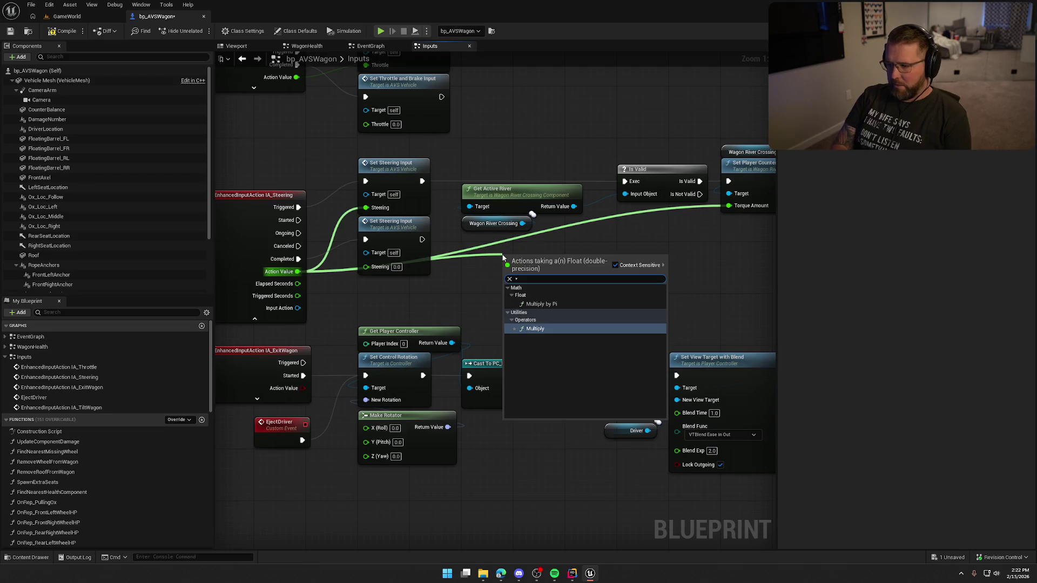
key("Return")
left_click_drag(613, 245, 608, 238)
left_click(477, 309)
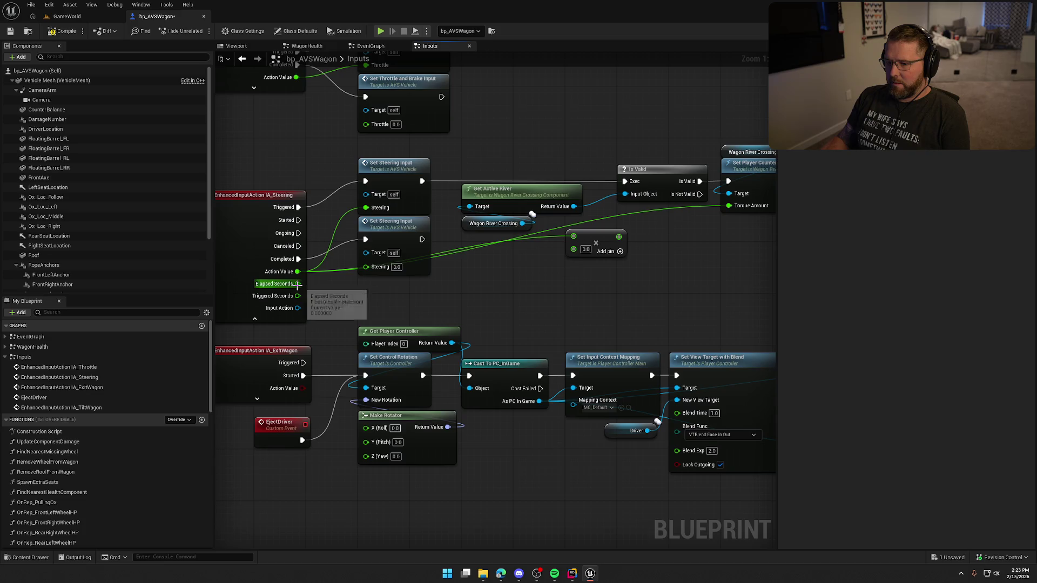
mouse_move(297, 284)
left_mouse_down()
mouse_move(398, 301)
mouse_move(573, 249)
left_mouse_up()
type("+")
left_click(426, 372)
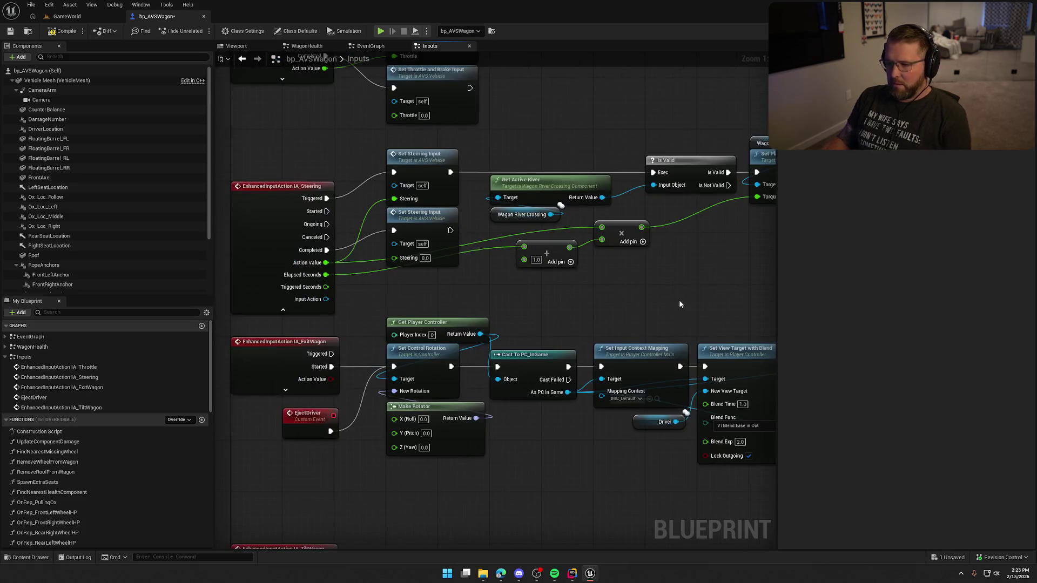
Step: Compile the wagon blueprint and start a play session in GameWorld
left_click(60, 31)
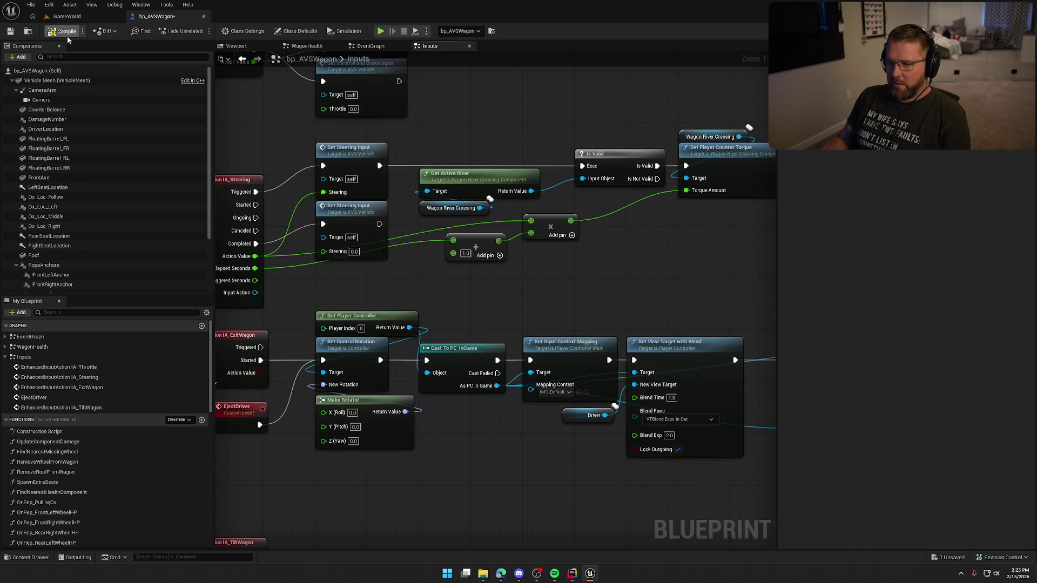
left_click(67, 17)
left_click(222, 30)
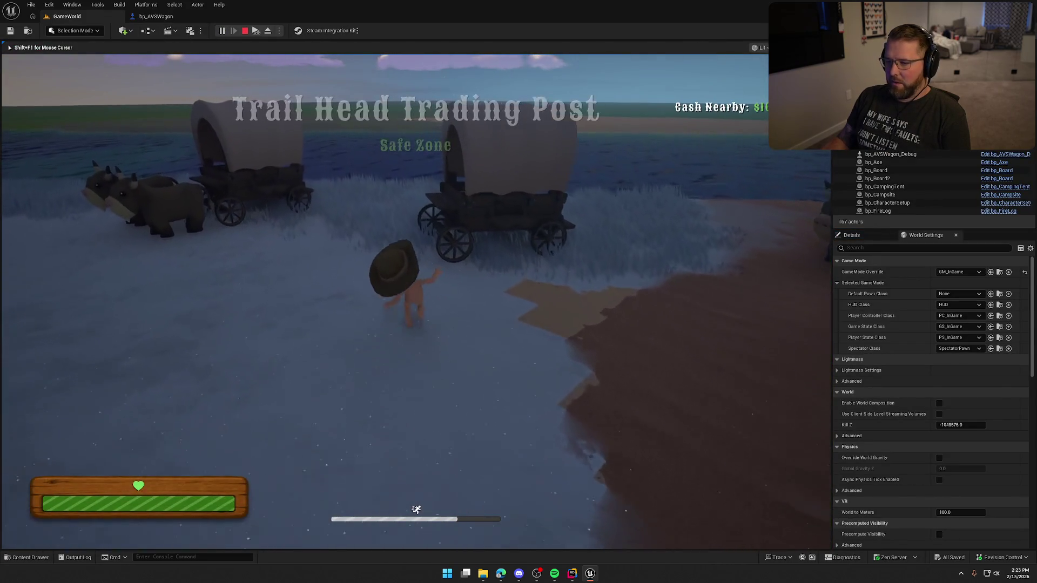
Step: Drive the covered wagon forward with W, steering with A and D along the river, then end the session
key("a")
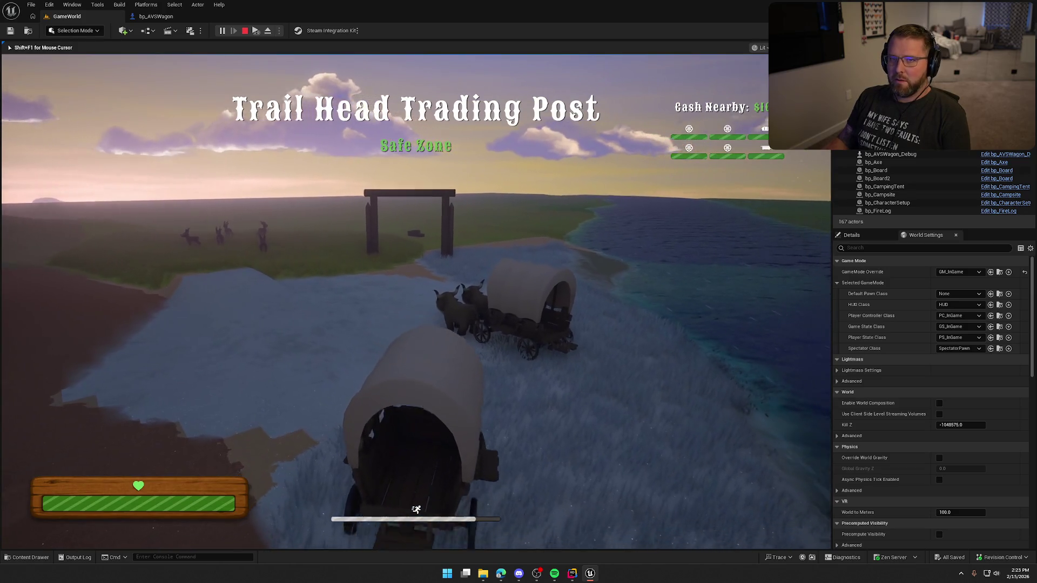
key("w")
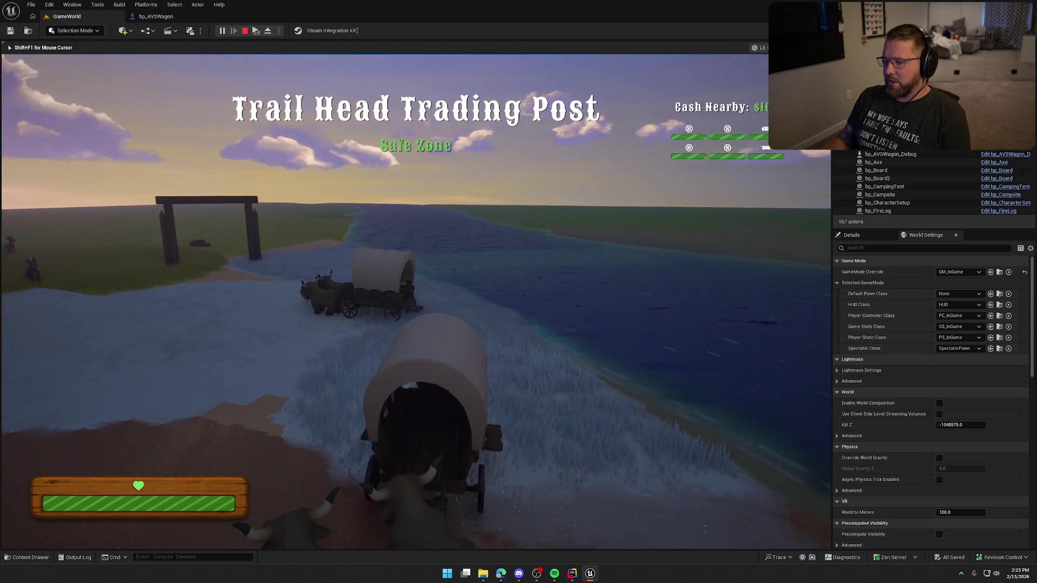
key("d")
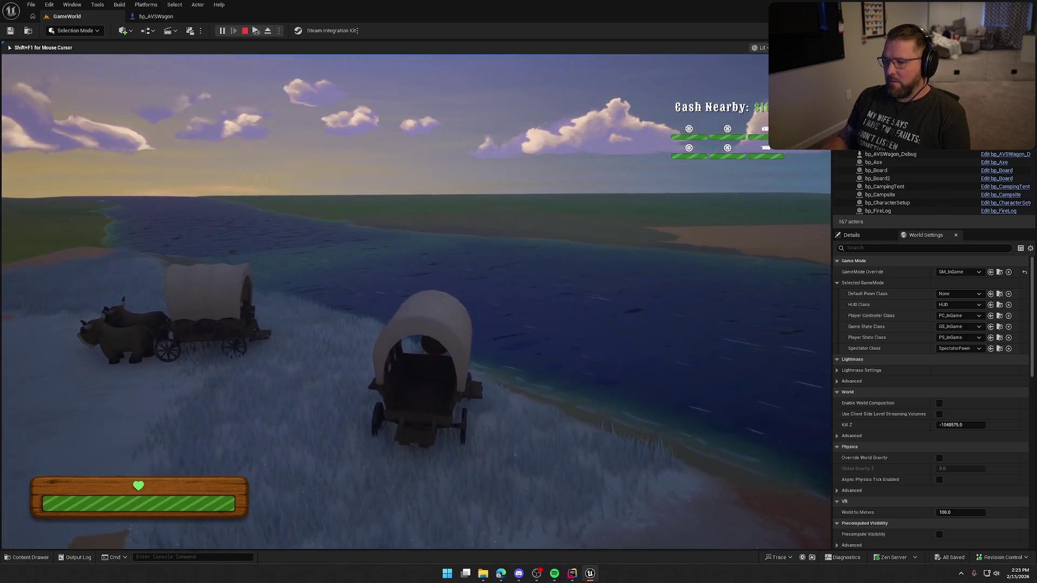
key("d")
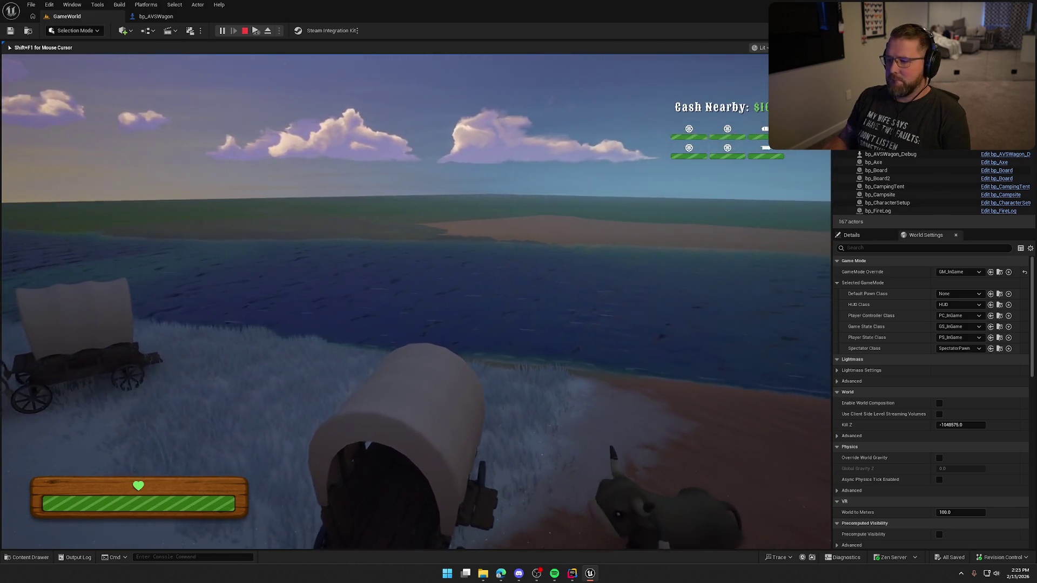
key("d")
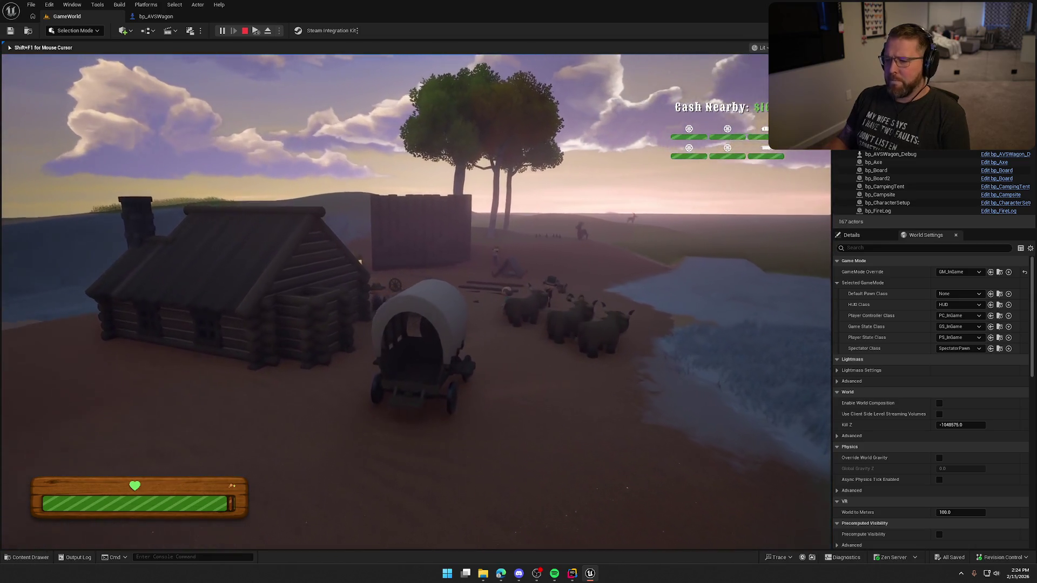
key("shift+F1")
Step: Tidy the Multiply and Add nodes and hide IA_Steering's unused output pins
left_click(155, 16)
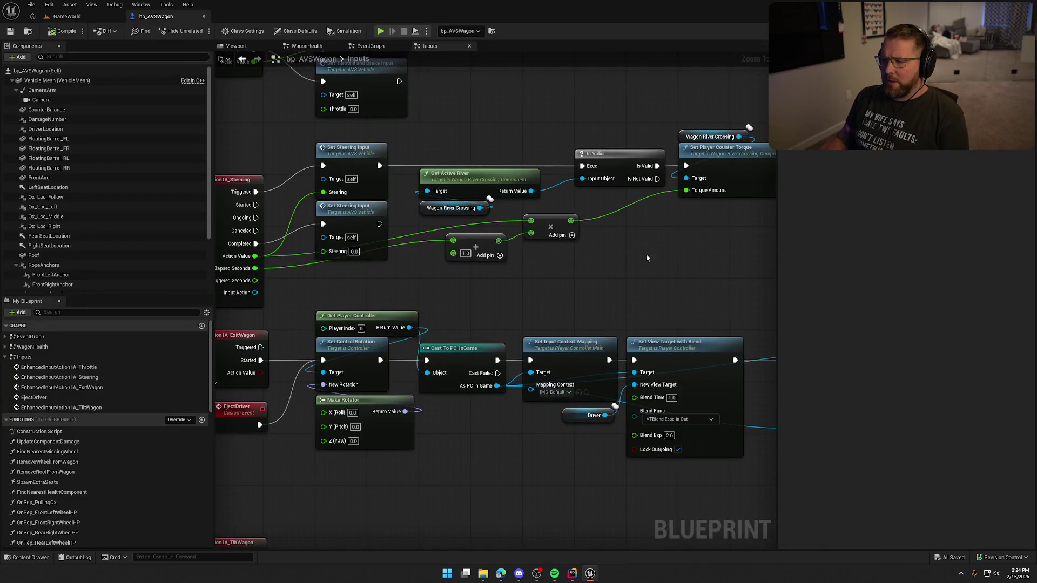
left_click_drag(589, 216, 443, 259)
mouse_move(549, 227)
left_mouse_down()
mouse_move(497, 260)
mouse_move(558, 260)
left_mouse_up()
left_click(520, 245)
left_click(523, 250)
left_click(540, 302)
left_click_drag(366, 178, 404, 181)
left_click(251, 306)
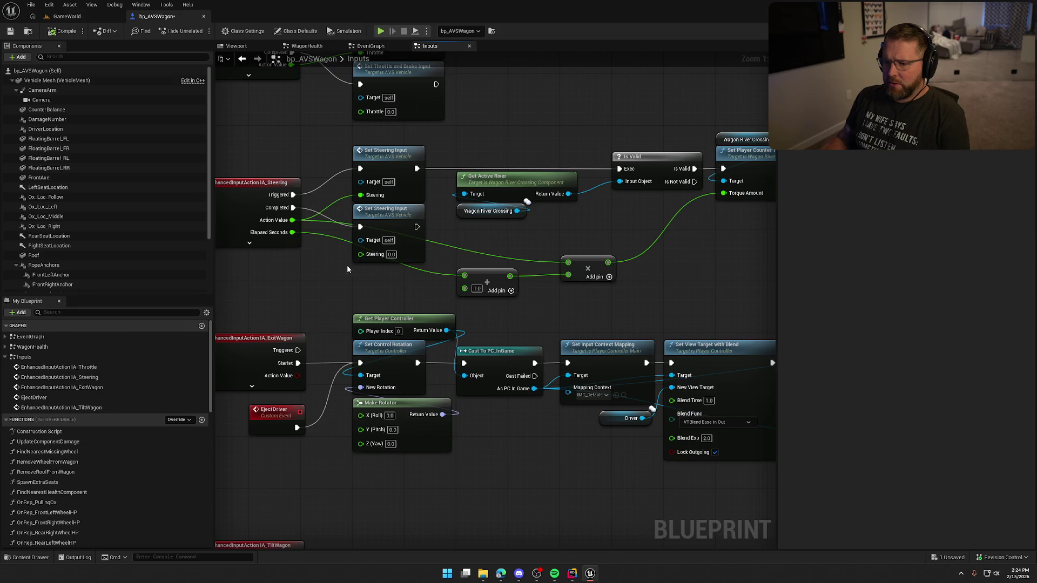
left_click_drag(521, 307, 573, 270)
left_click_drag(489, 278, 489, 239)
Step: Delete the IA_TiltWagon event with its counter-torque nodes and save bp_AVSWagon
mouse_move(590, 261)
left_mouse_down()
mouse_move(569, 290)
mouse_move(495, 314)
left_mouse_up()
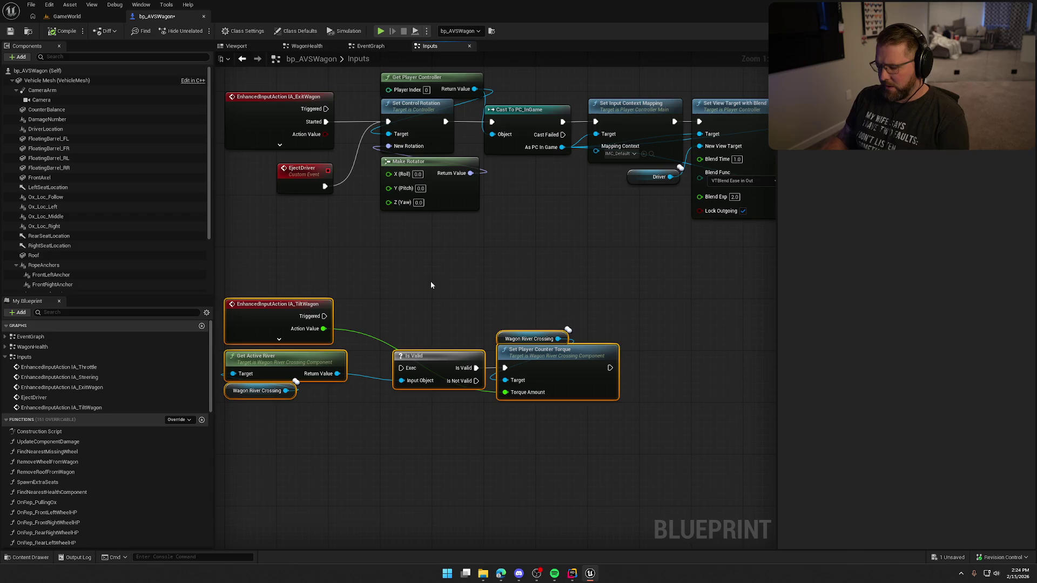
key("Delete")
left_click(68, 31)
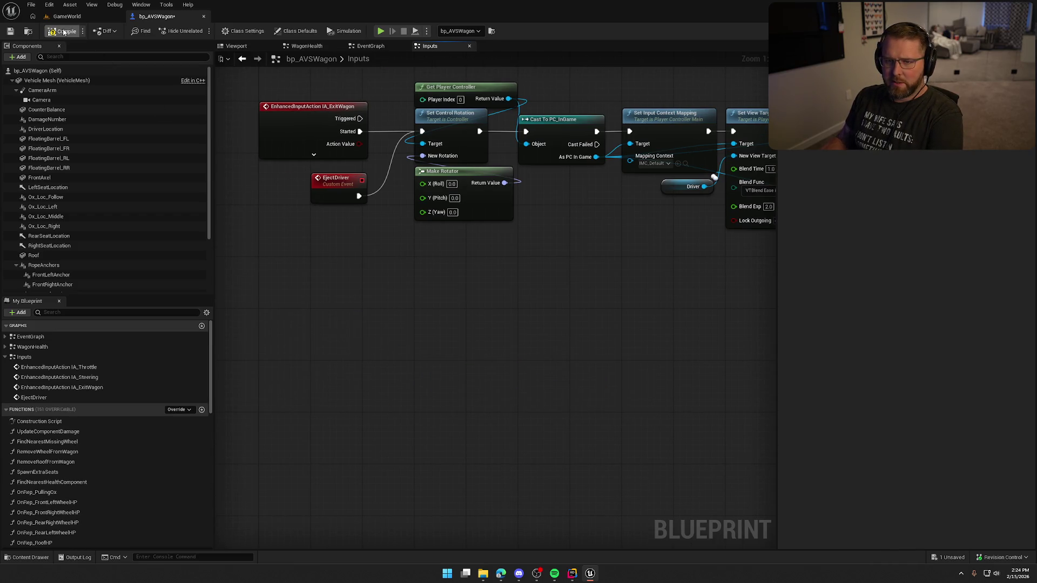
left_click(67, 16)
Step: Remove the IA_TiltWagon mapping from IMC_Wagon and save it, checking the asset out
key("ctrl+space")
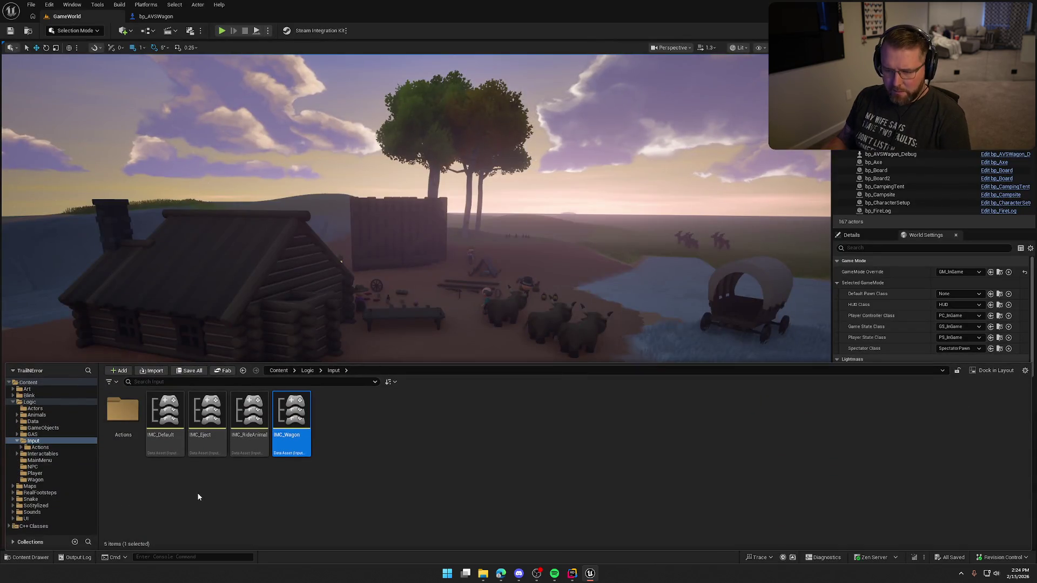
double_click(292, 416)
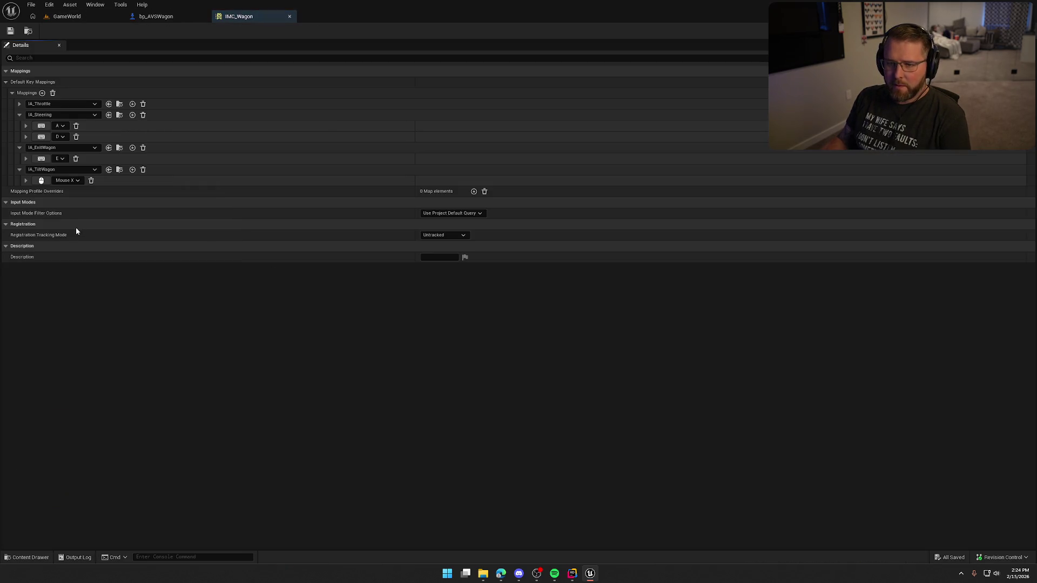
left_click(143, 169)
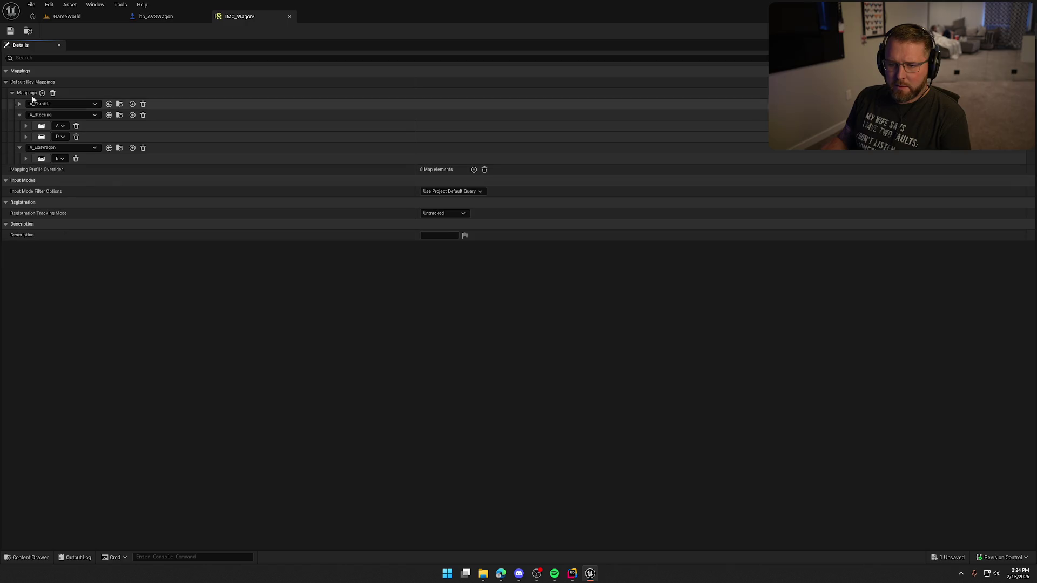
left_click(11, 33)
left_click(547, 373)
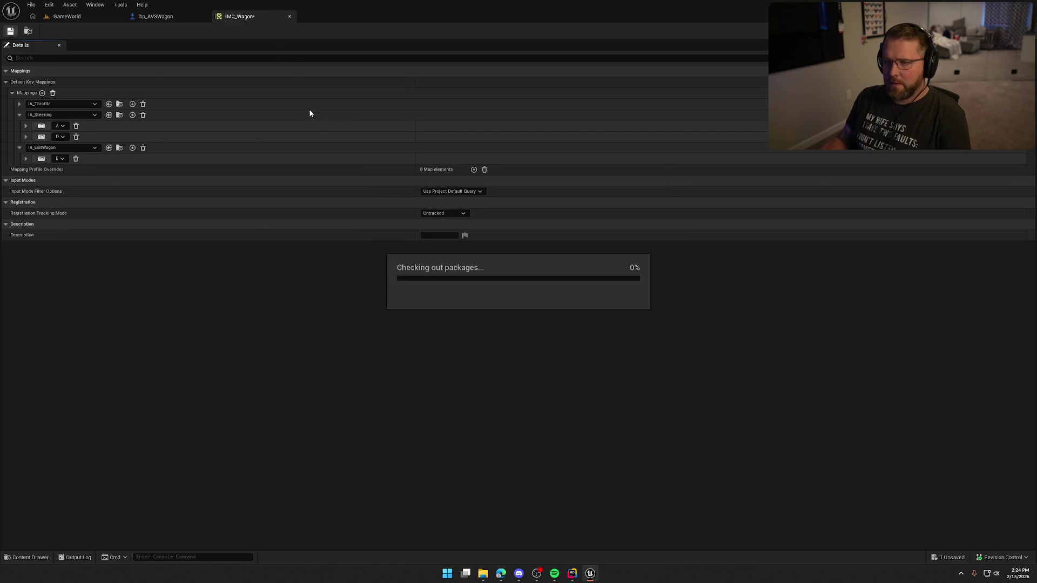
Step: Force delete the IA_TiltWagon asset from the Wagon actions folder and return to bp_AVSWagon
key("ctrl+space")
key("w")
key("Return")
key("End")
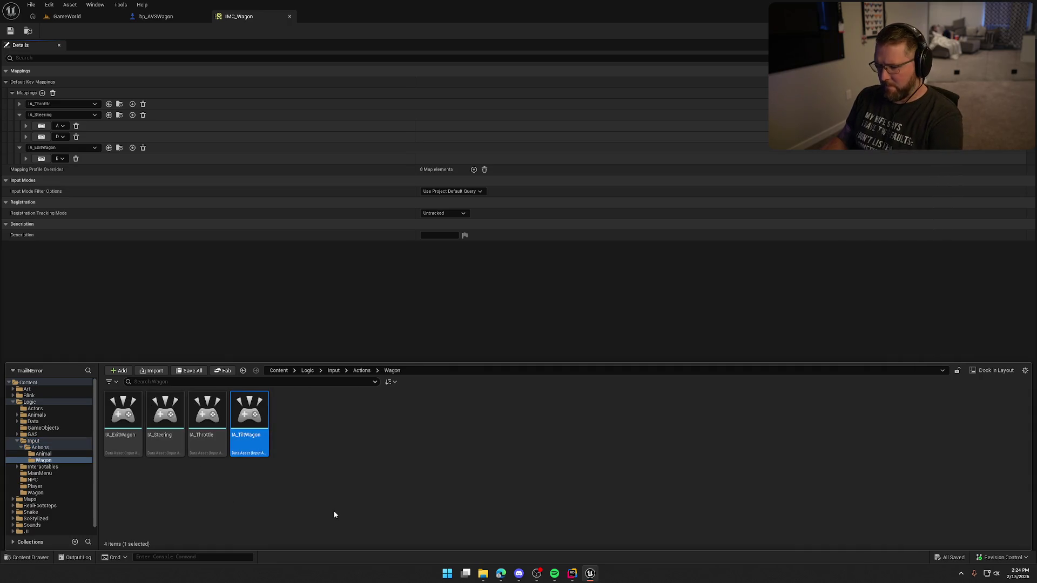
key("Delete")
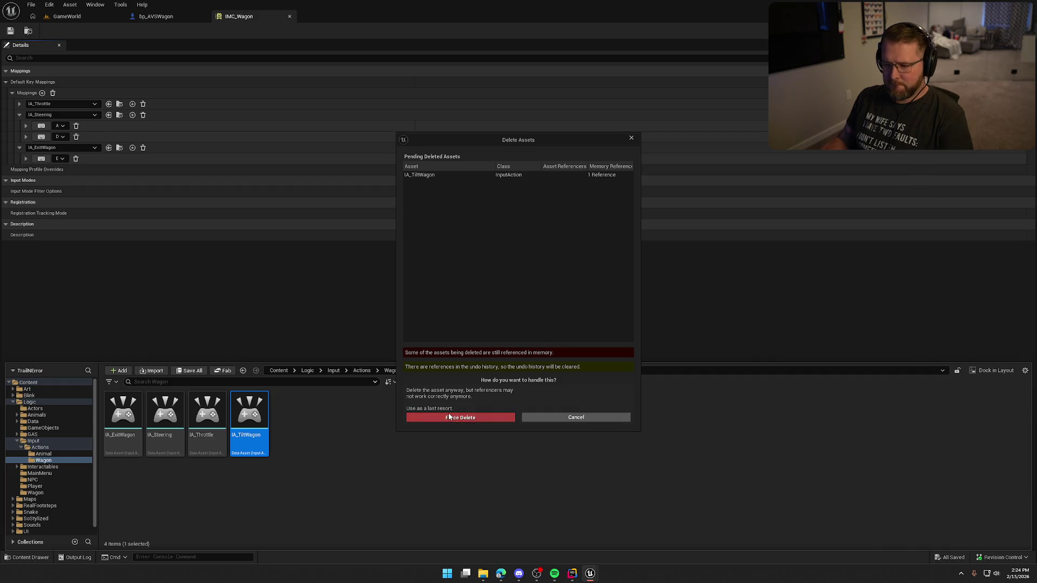
left_click(449, 418)
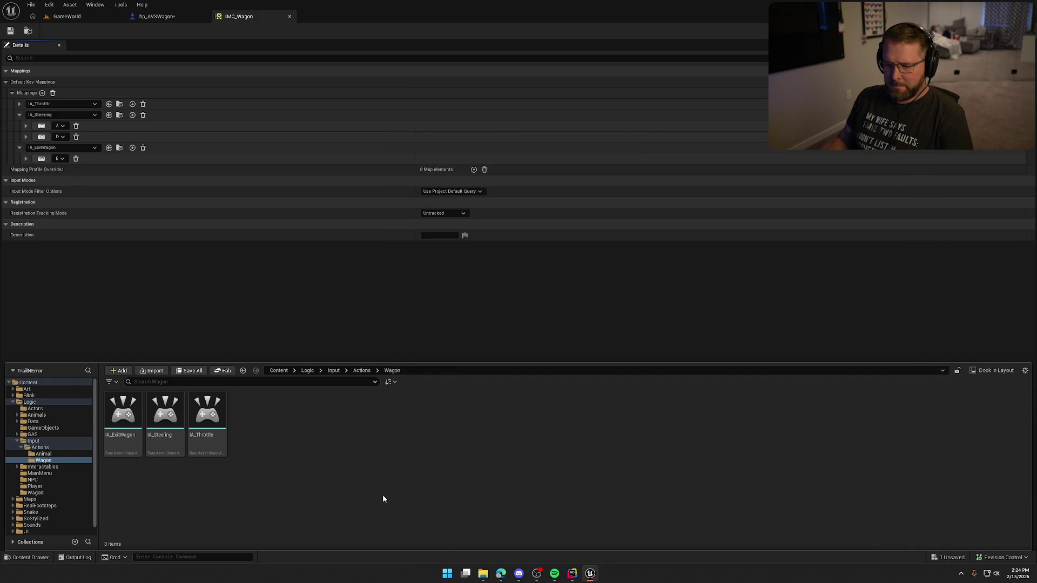
left_click(317, 288)
left_click(165, 15)
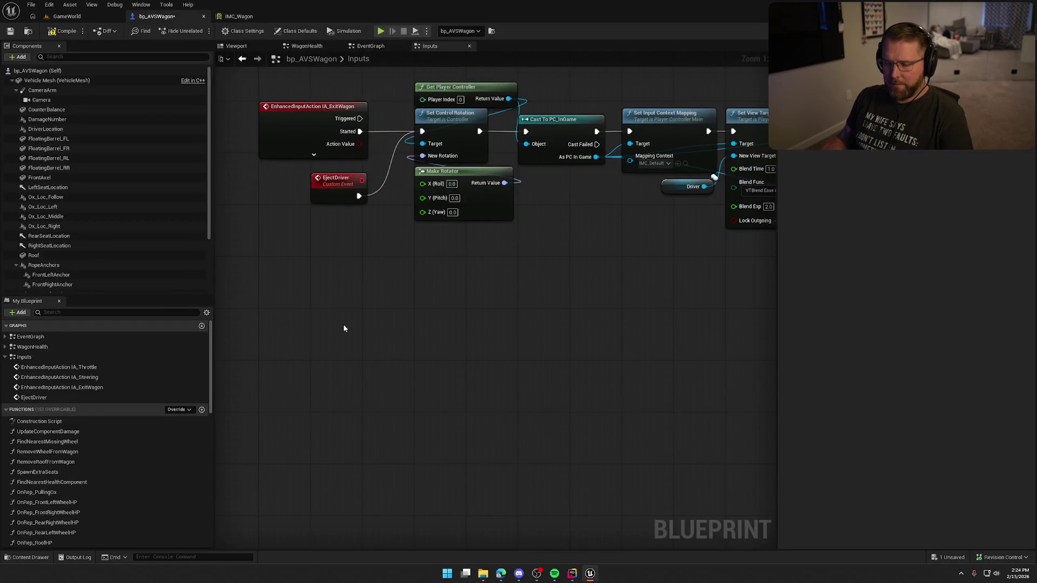
Step: Save bp_AVSWagon and inspect the CameraArm component in the Viewport
key("ctrl+s")
left_click(236, 45)
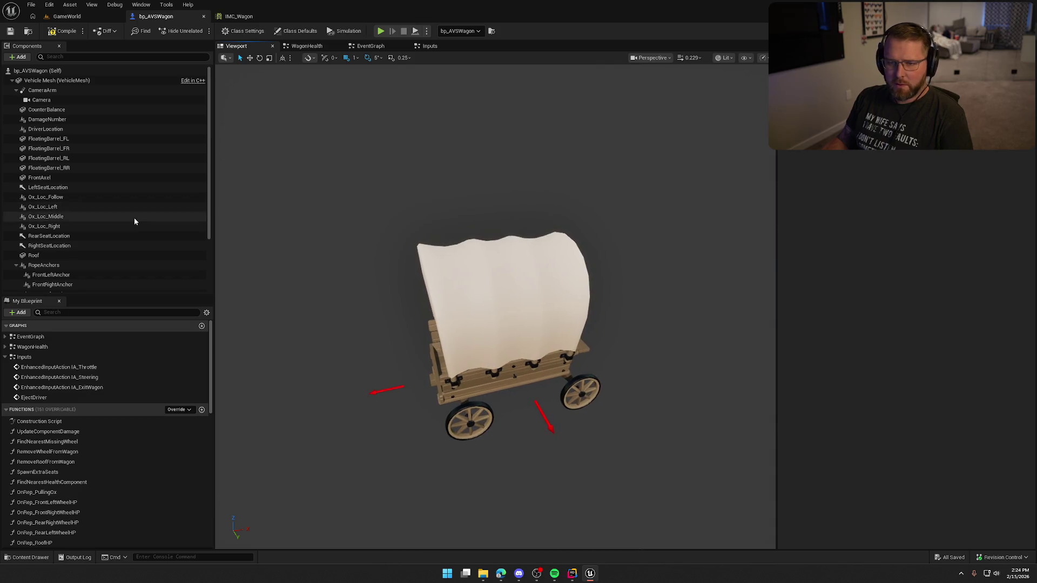
left_click(61, 91)
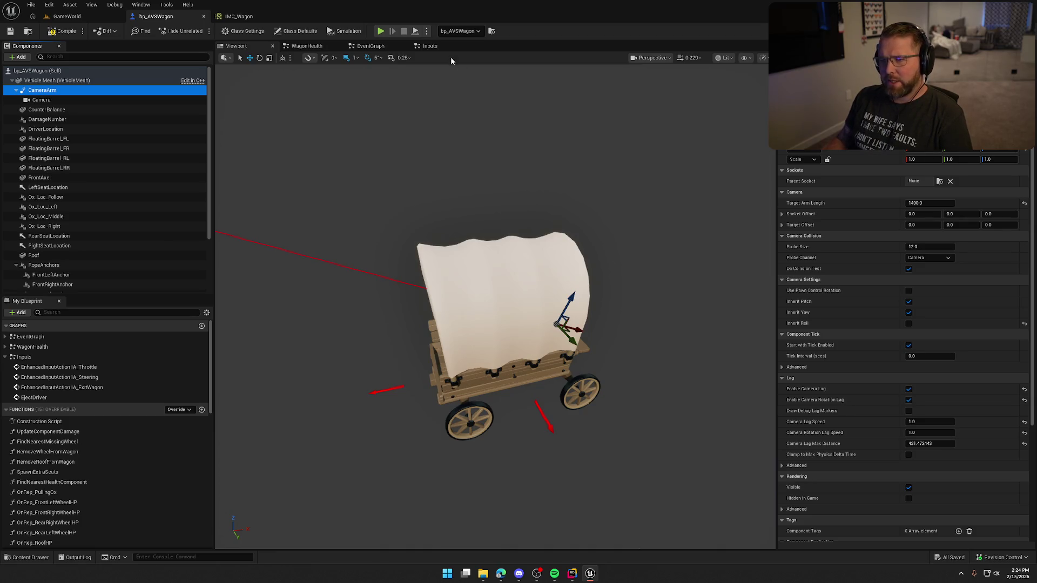
Step: Review the IA_Throttle, IA_Steering and IA_ExitWagon event chains in the Inputs graph
left_click(430, 46)
scroll(512, 502, "up", 2)
scroll(556, 333, "down", 1)
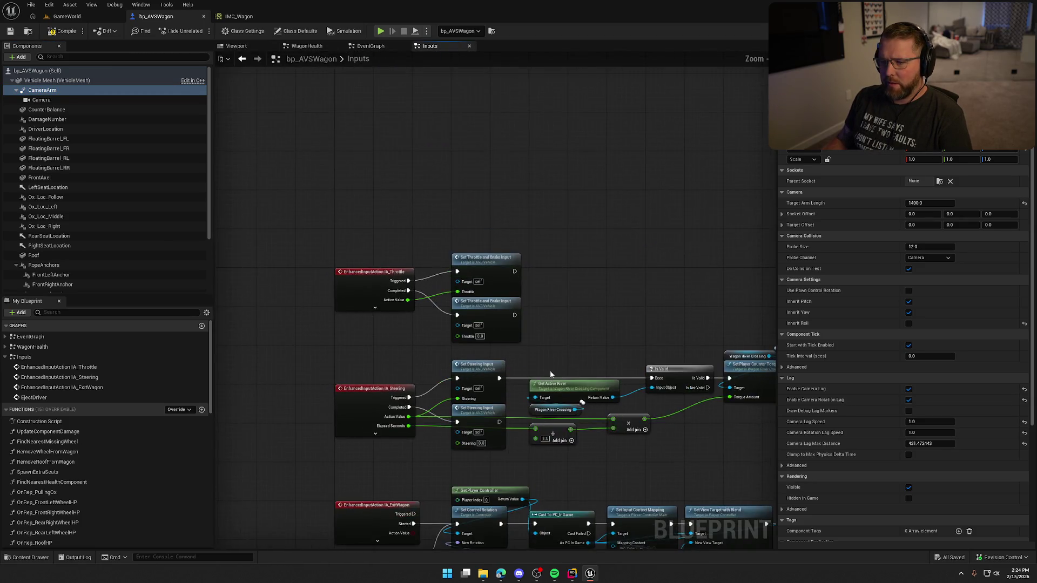
left_click_drag(555, 353, 451, 145)
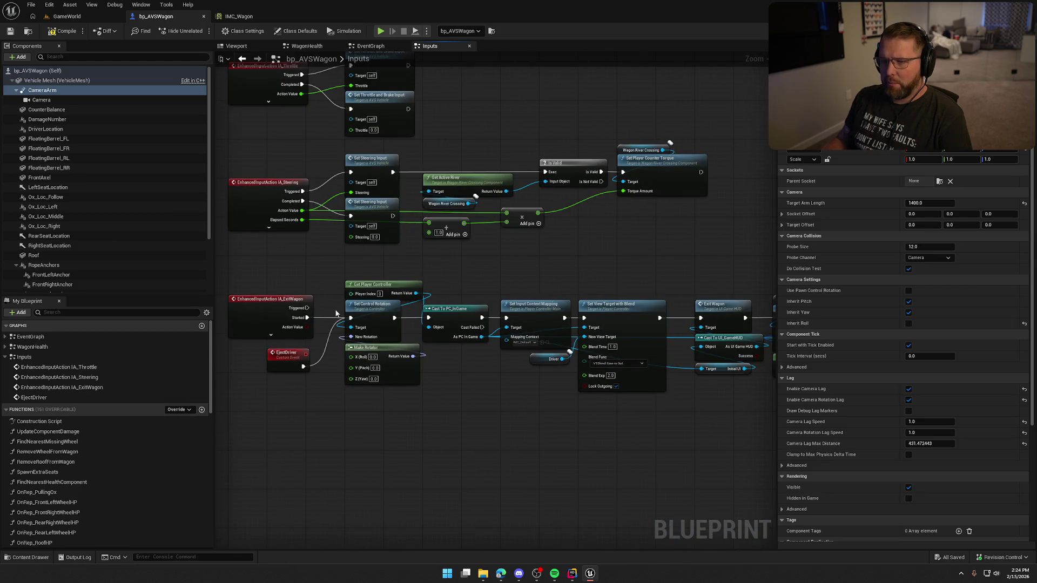
left_click_drag(497, 124, 520, 144)
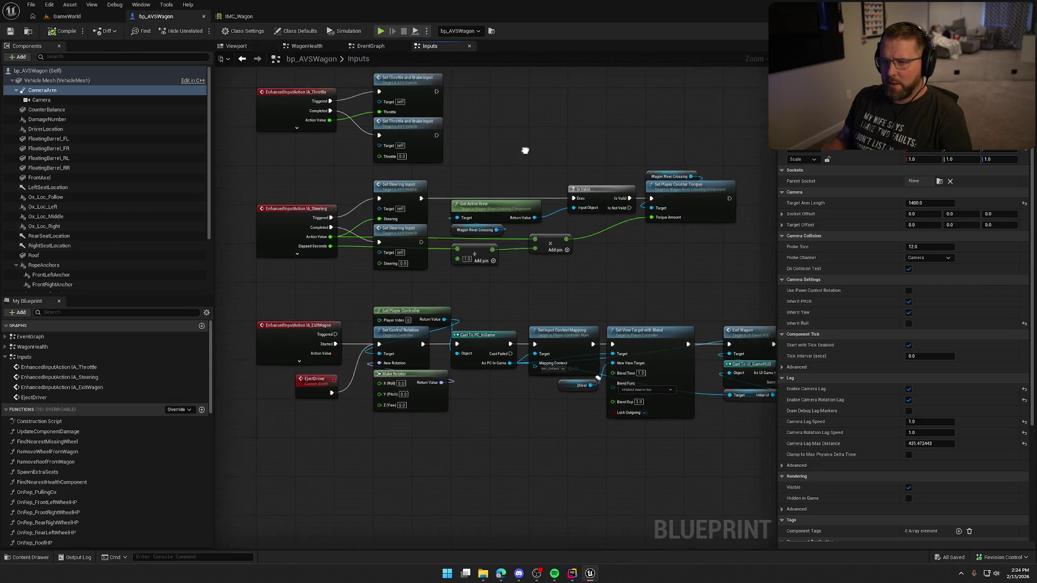
left_click(239, 17)
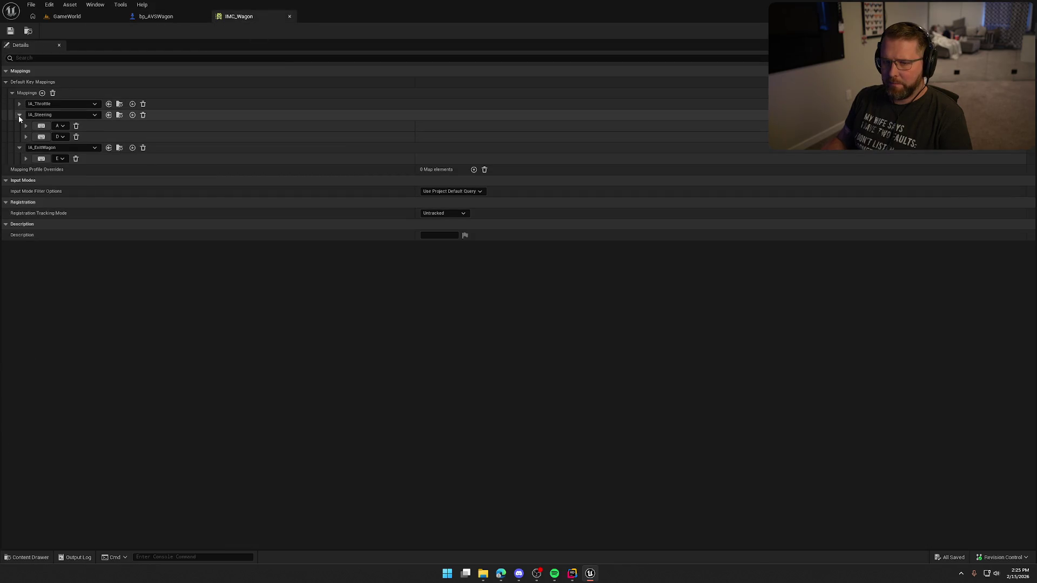
Step: Add a new IA_Look mapping entry to IMC_Wagon
left_click(19, 116)
left_click(18, 126)
left_click(43, 93)
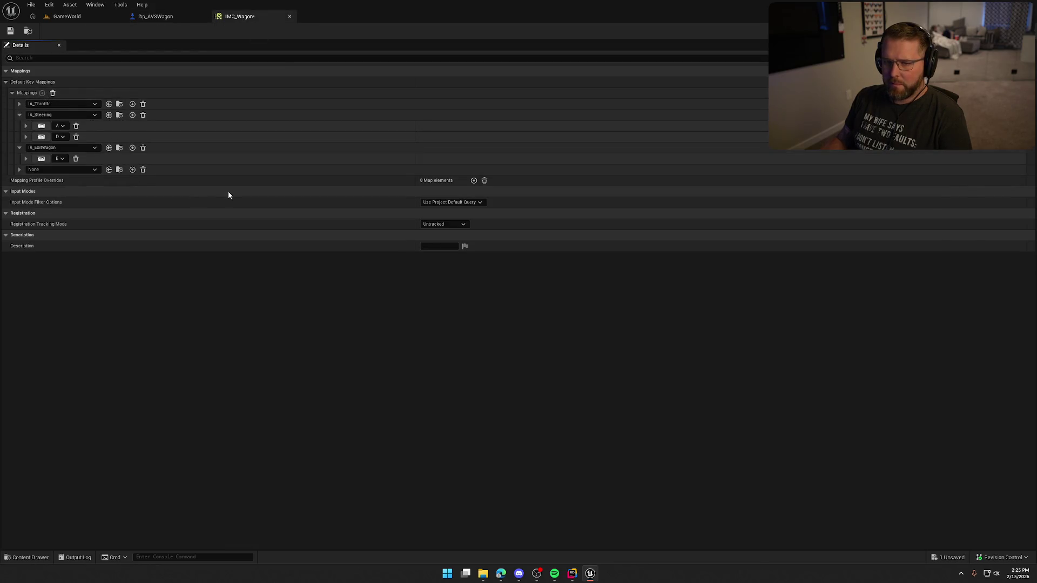
left_click(69, 171)
type("look")
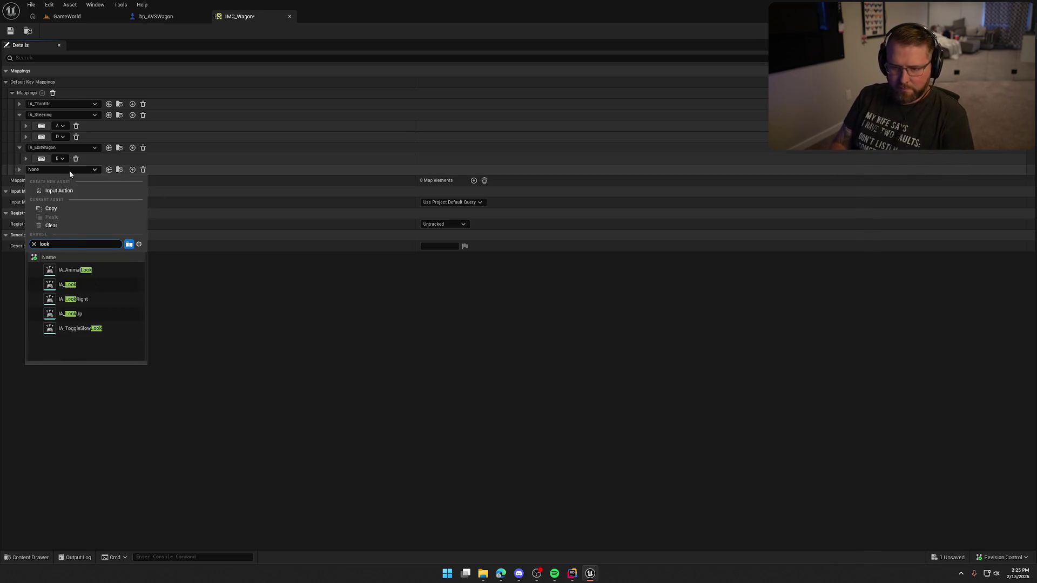
left_click(83, 284)
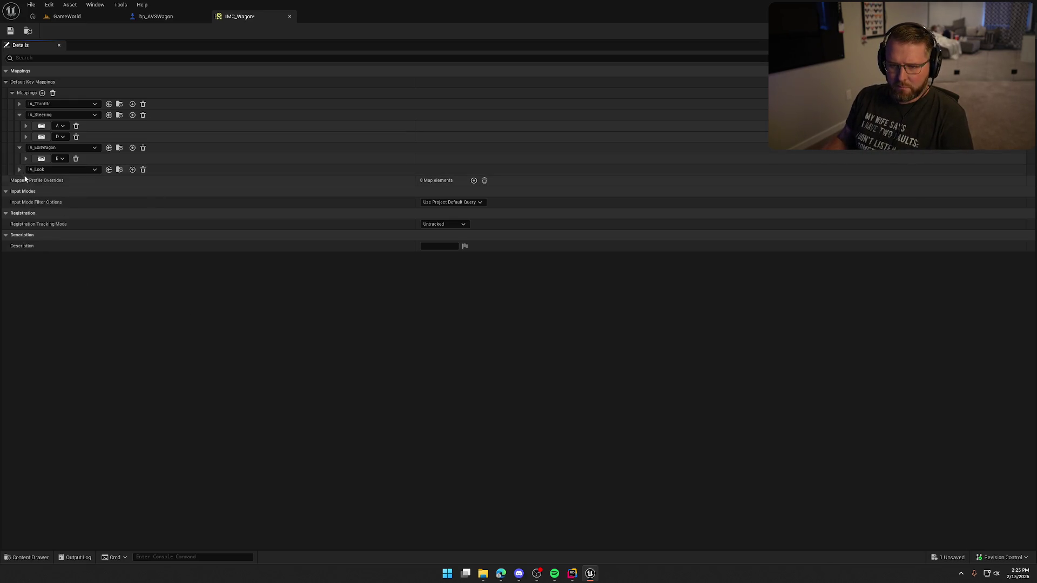
left_click(20, 170)
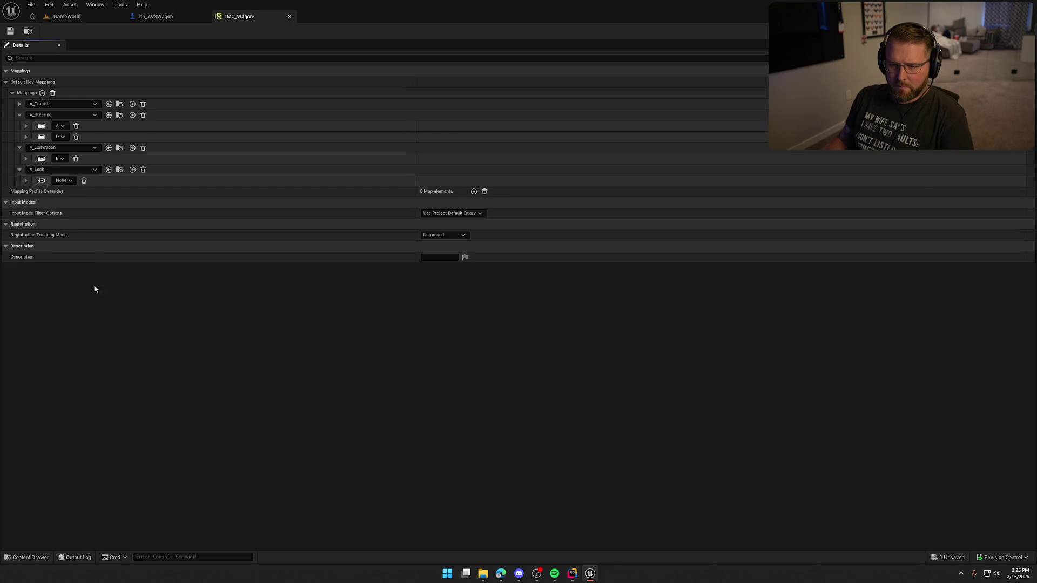
Step: Copy IMC_Default's Mouse XY 2D-Axis look key and paste it onto IA_Look
key("ctrl+space")
double_click(154, 410)
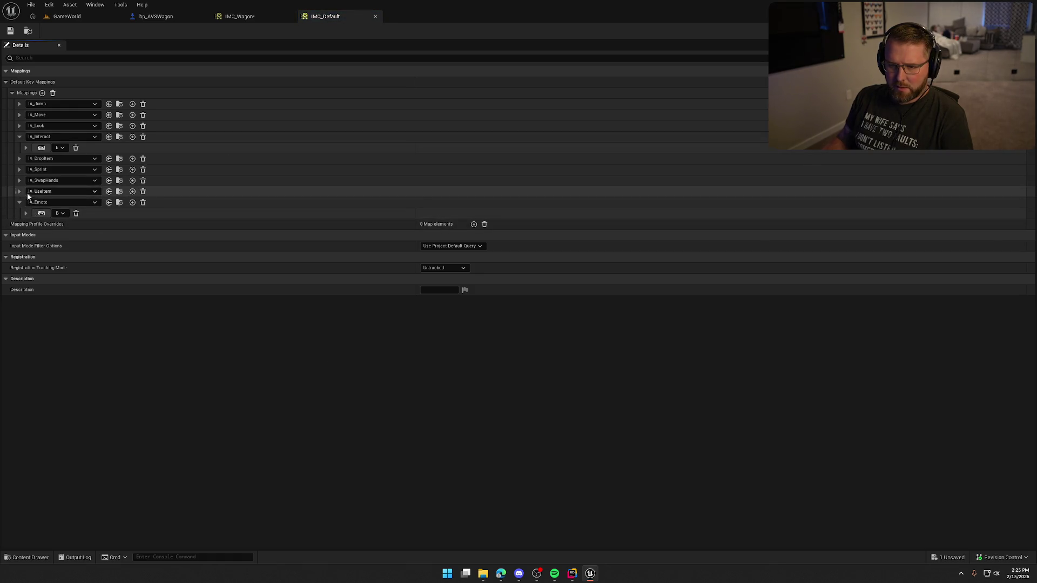
left_click(20, 127)
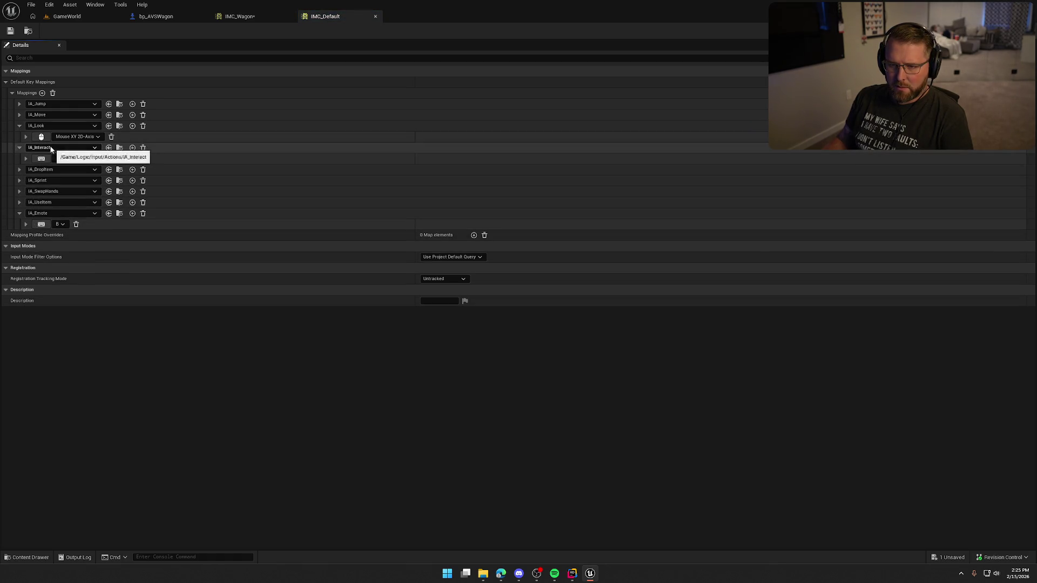
right_click(163, 137)
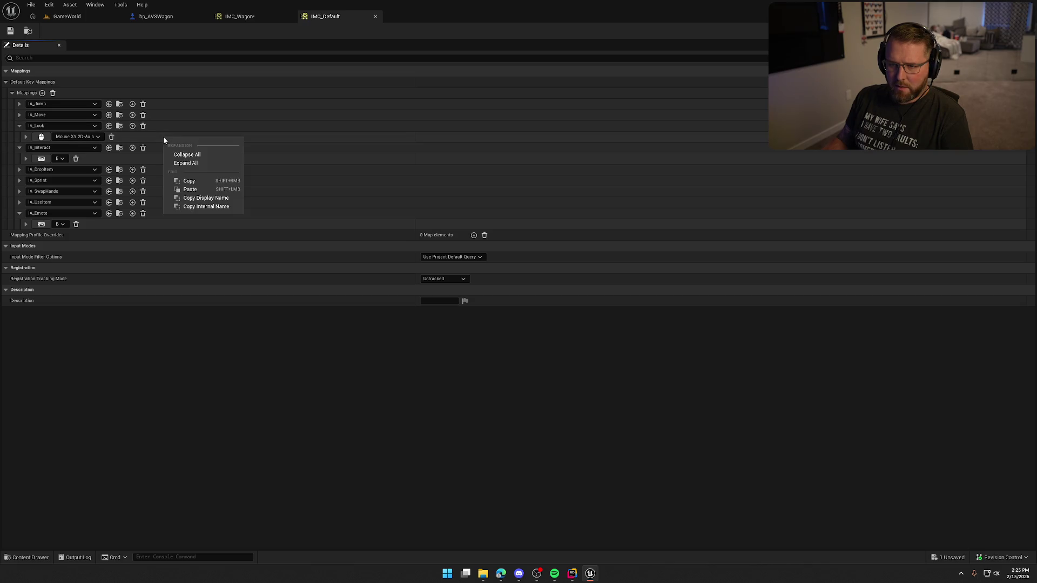
left_click(195, 181)
left_click(243, 17)
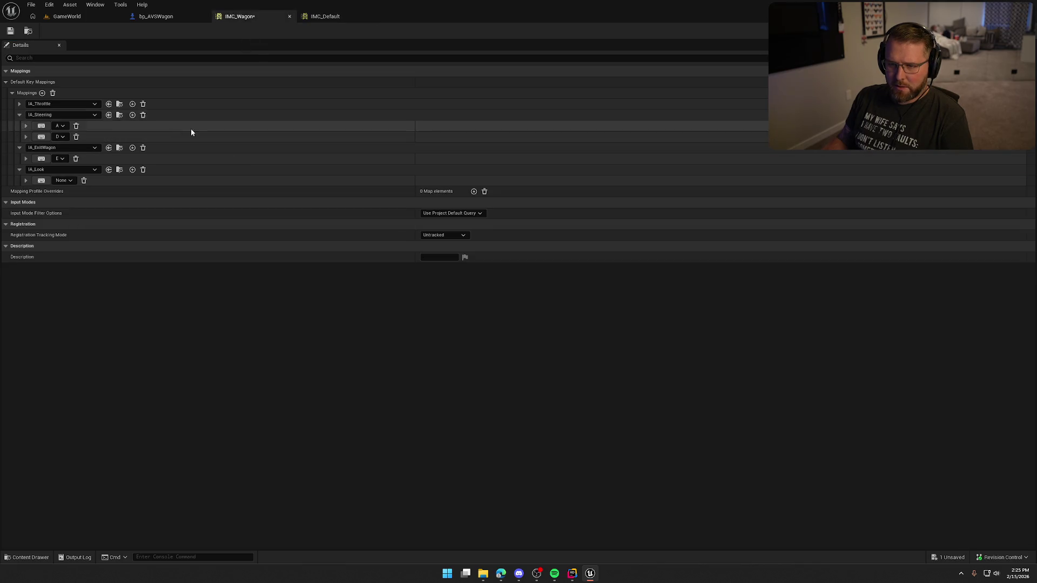
right_click(150, 183)
left_click(178, 238)
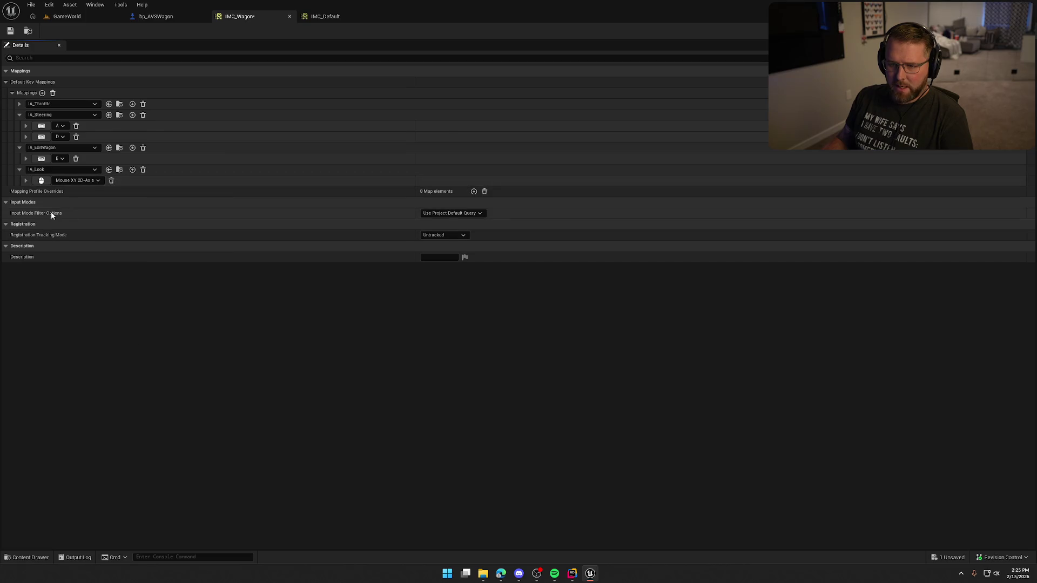
Step: Compare the new binding's triggers and modifiers with IMC_Default and save IMC_Wagon
left_click(25, 180)
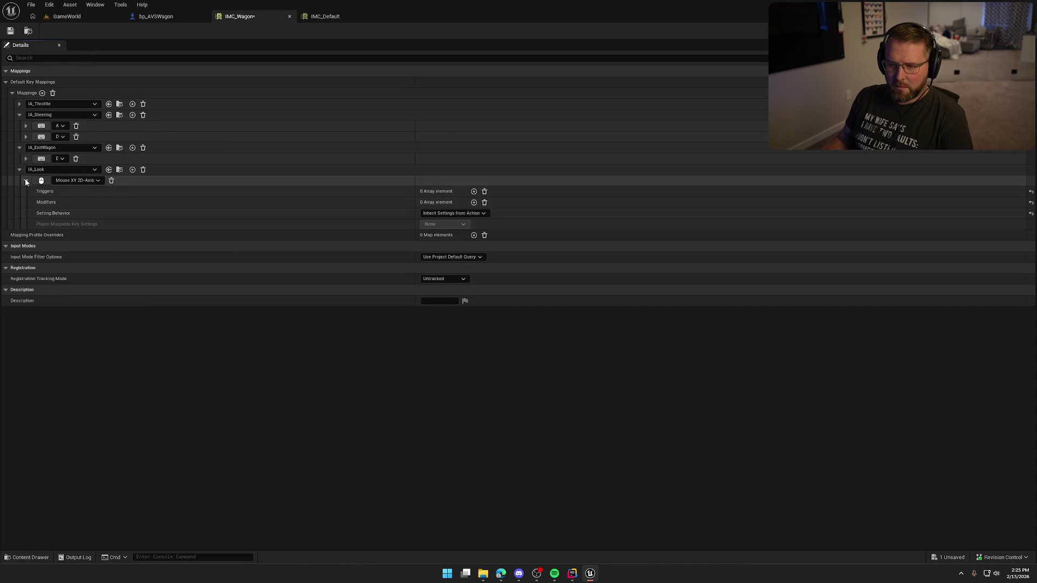
left_click(324, 16)
left_click(25, 137)
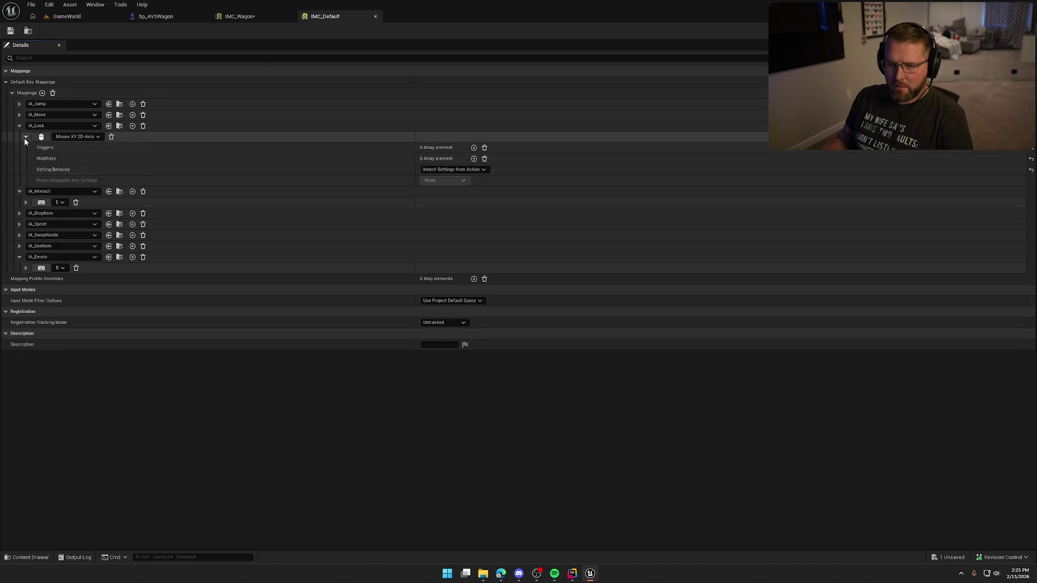
key("ctrl+shift+s")
left_click(240, 18)
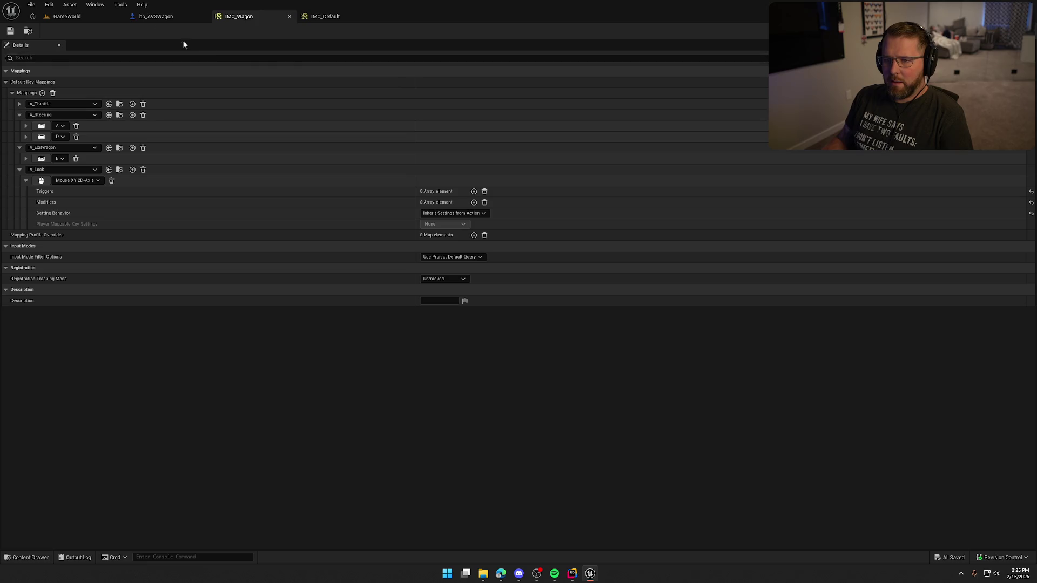
left_click(155, 16)
scroll(426, 421, "up", 3)
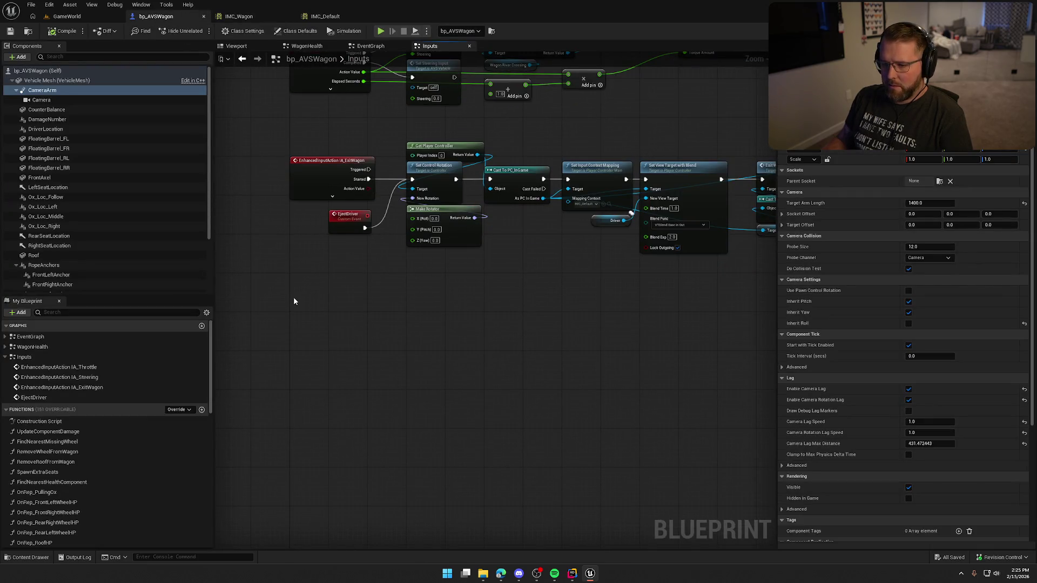
right_click(294, 301)
Step: Add an IA_Look input event below the ExitWagon event and save bp_AVSWagon
type("ia look")
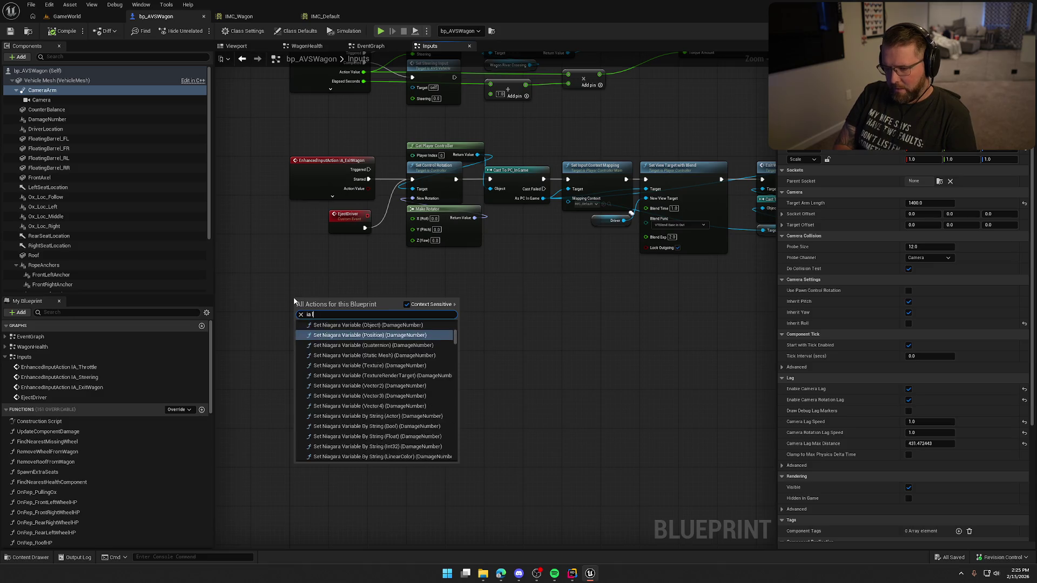
left_click(322, 335)
left_click_drag(330, 300, 325, 312)
scroll(315, 241, "up", 2)
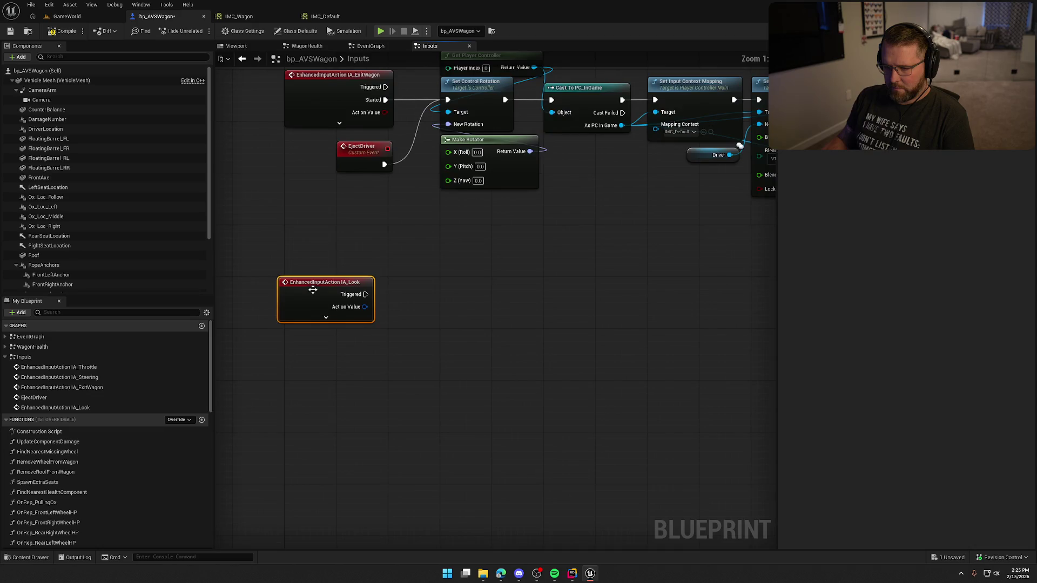
scroll(330, 245, "up", 1)
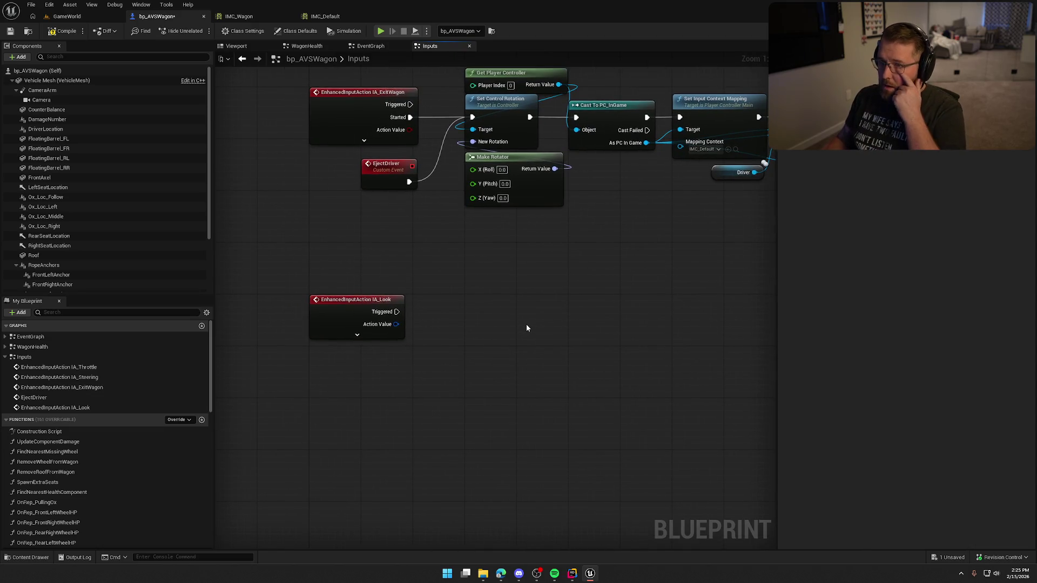
key("ctrl+s")
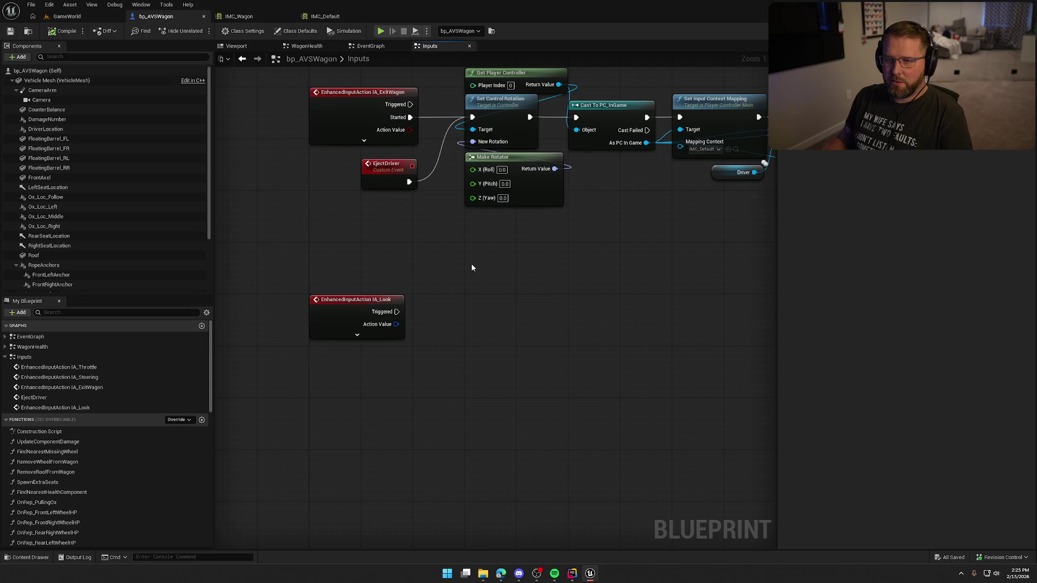
left_click_drag(475, 263, 458, 217)
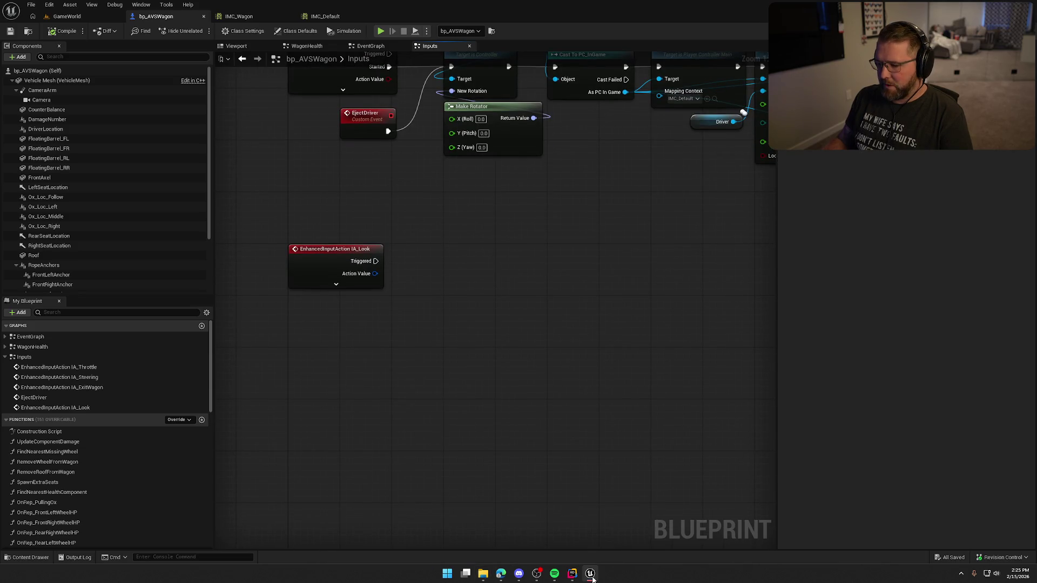
left_click(578, 576)
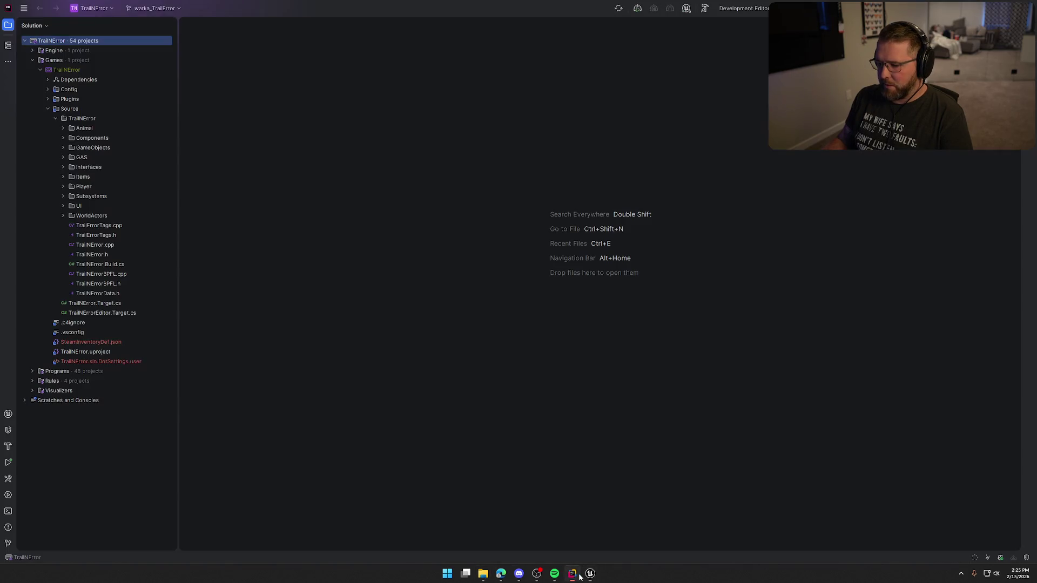
Step: Open PlayerCharacterMain.cpp from Source > Player and search it for 'look' to find OnLookTriggered
left_click(63, 187)
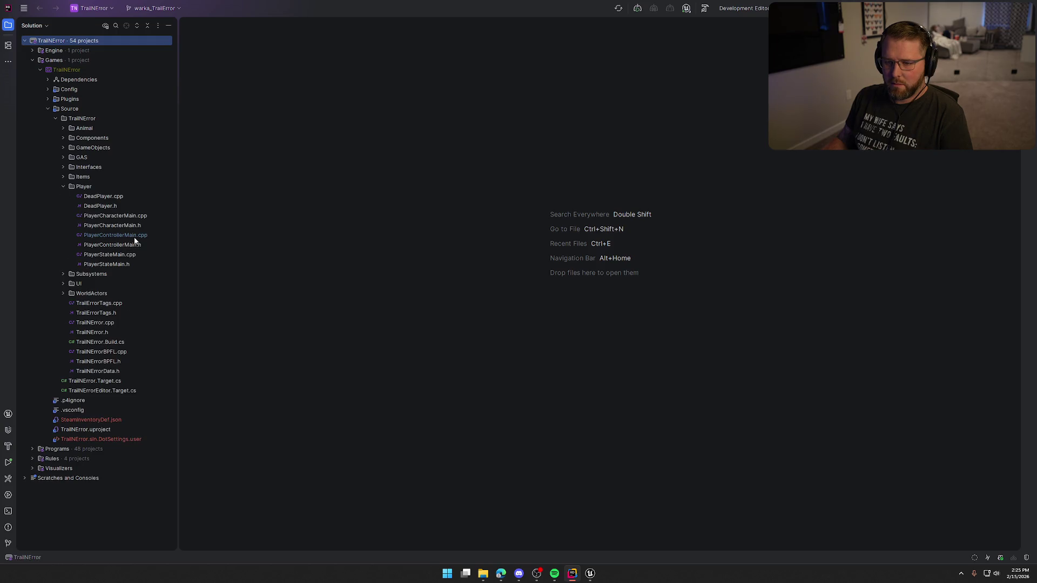
double_click(130, 219)
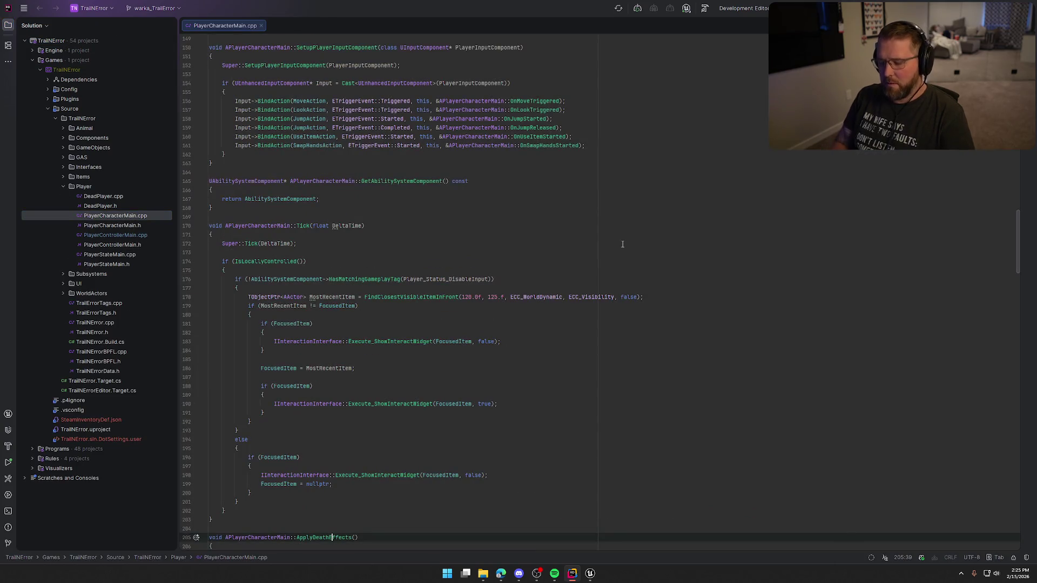
key("ctrl+f")
type("look")
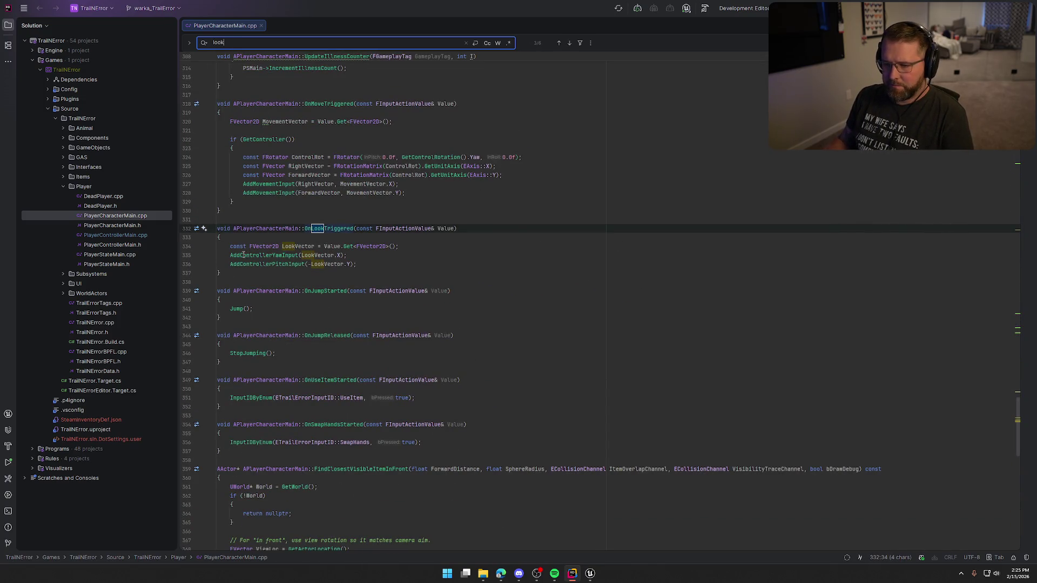
left_click_drag(477, 7, 1036, 86)
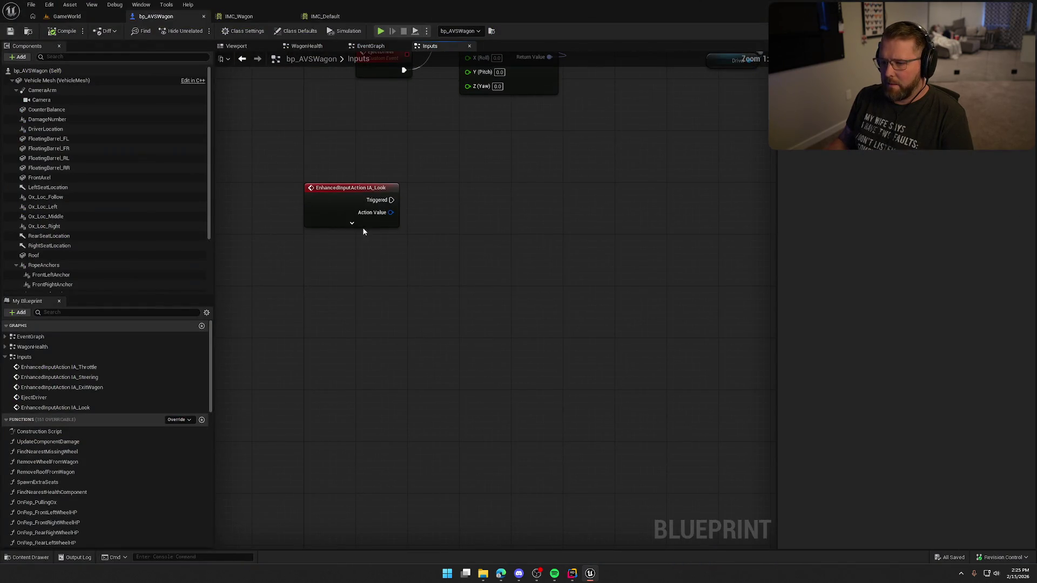
Step: Chain Add Controller Yaw Input and Add Controller Pitch Input off IA_Look's Triggered pin
left_click(359, 224)
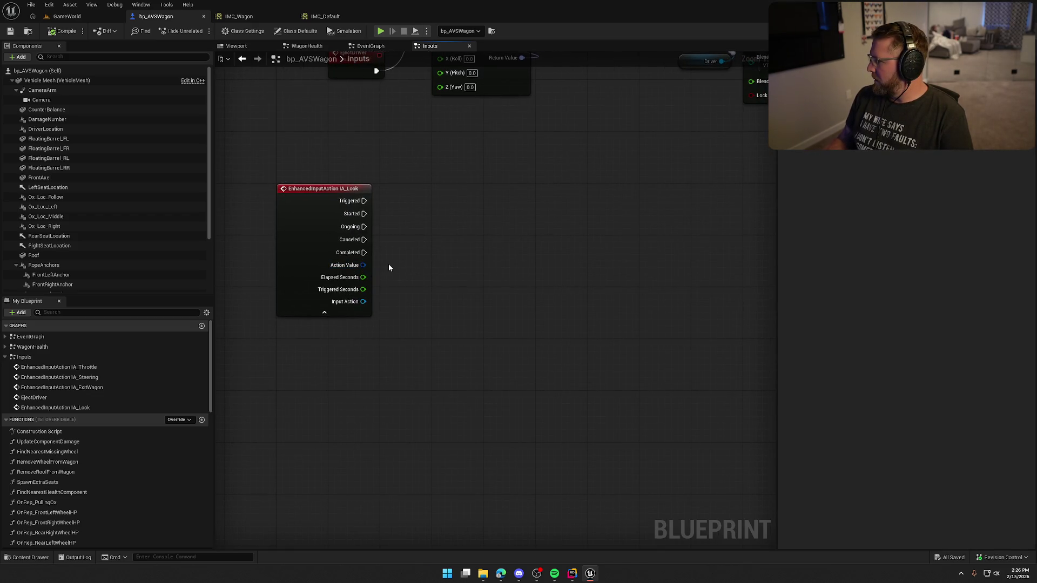
left_click_drag(403, 259, 426, 261)
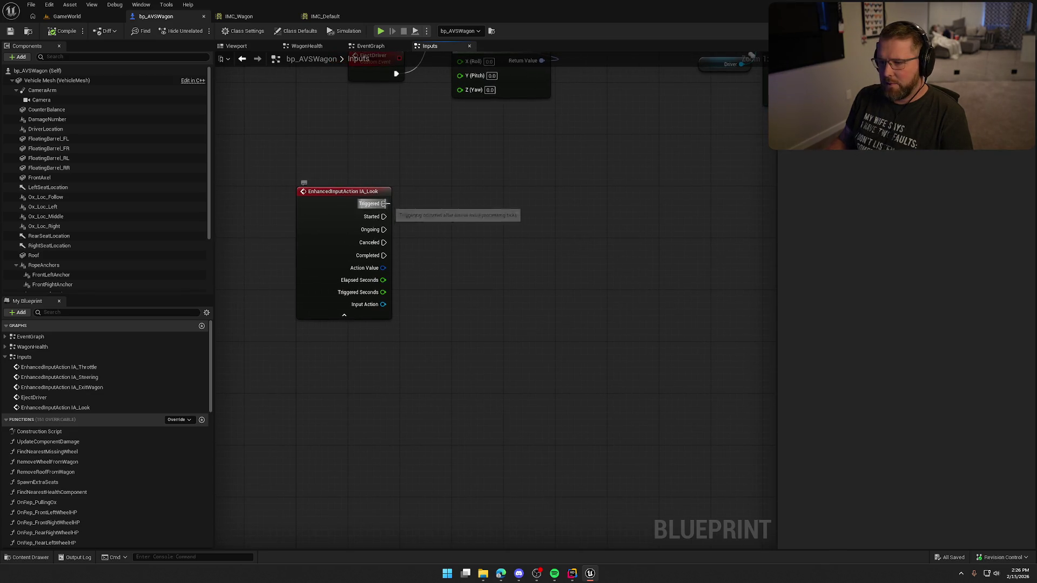
left_click_drag(383, 204, 473, 201)
type("add co")
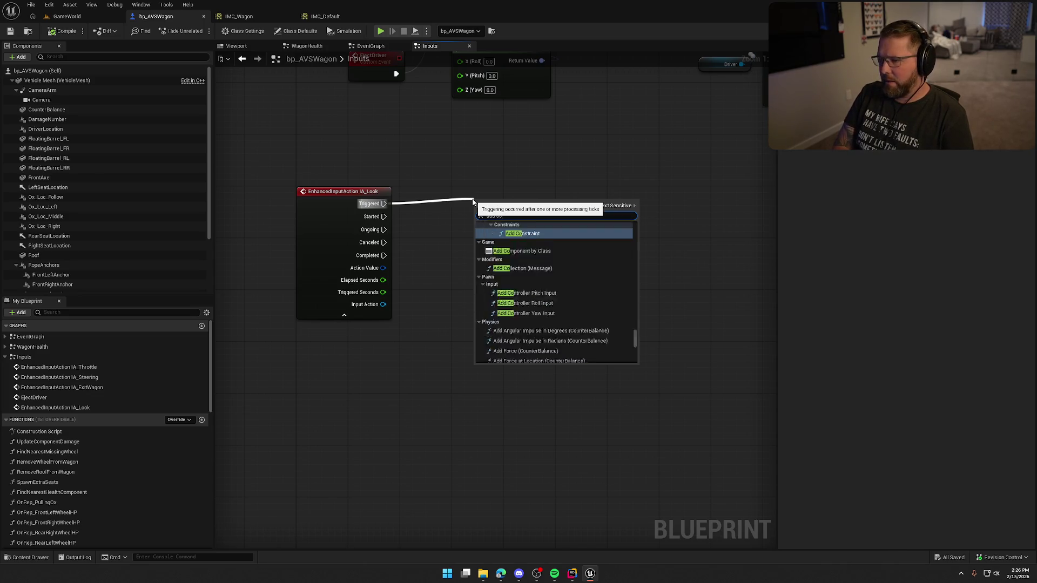
type("mpller")
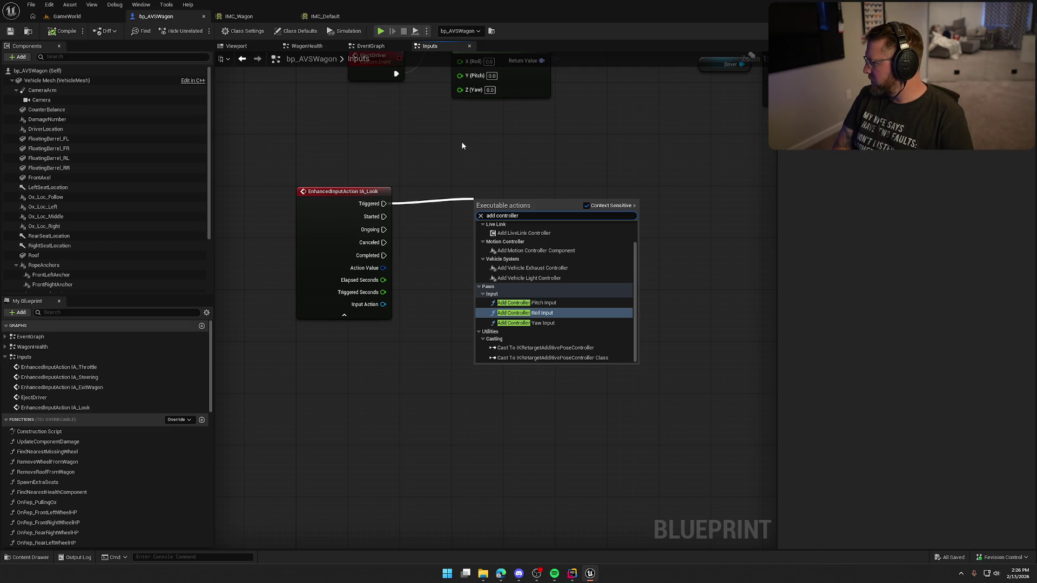
type(" yaw")
key("Return")
mouse_move(517, 211)
left_mouse_down()
mouse_move(497, 200)
mouse_move(563, 205)
left_mouse_up()
type("add controller ")
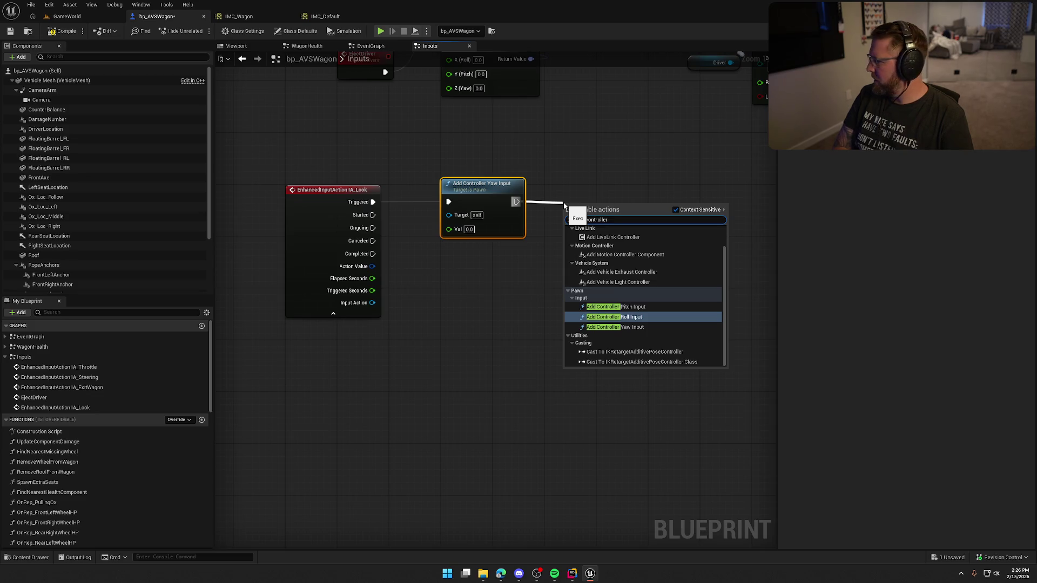
type("pi")
left_click(616, 245)
left_click_drag(617, 202, 640, 190)
left_click(557, 275)
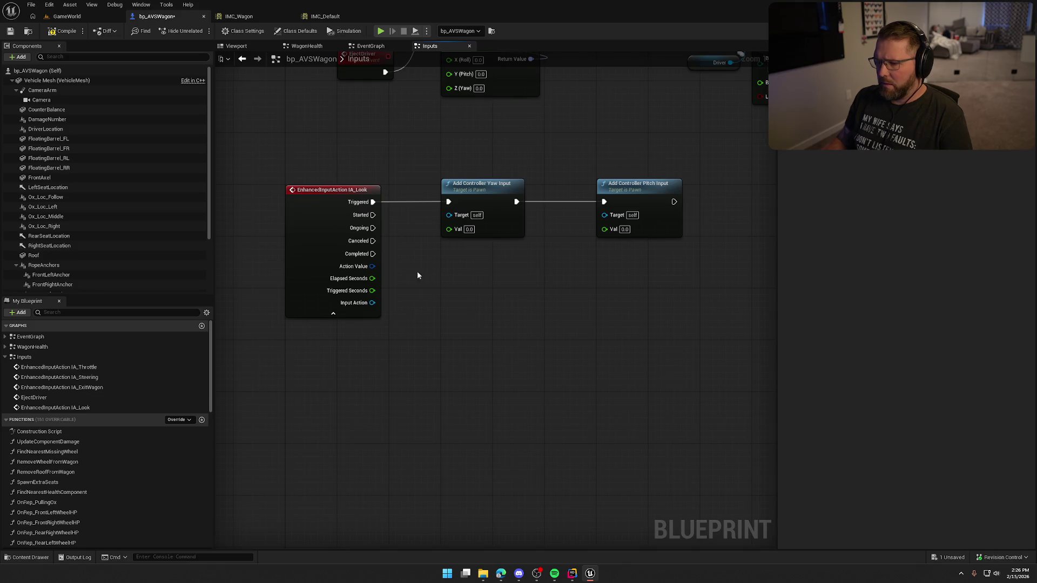
Step: Split IA_Look's Action Value and feed X into the yaw input
right_click(373, 267)
left_click(399, 301)
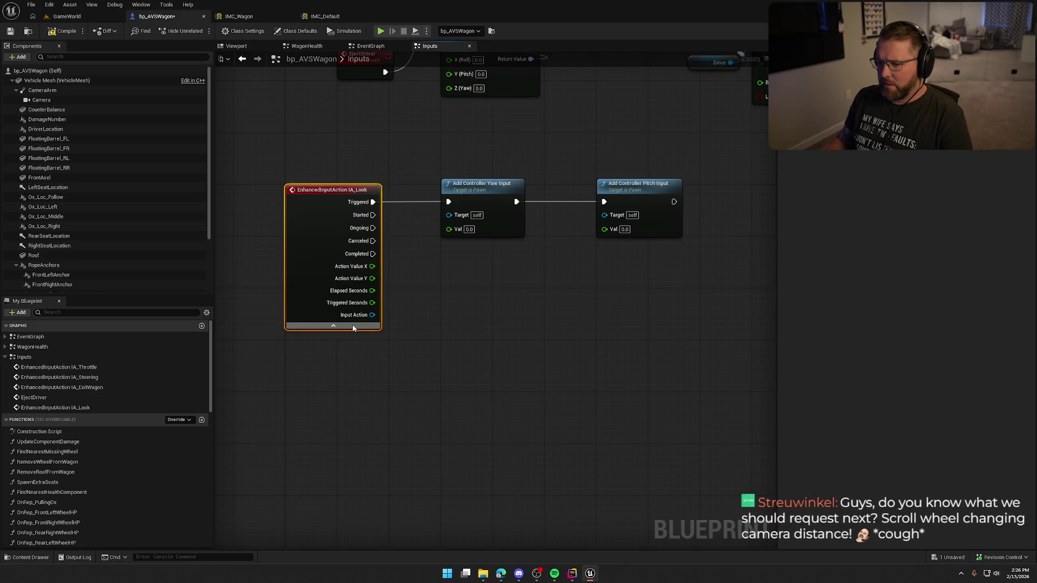
left_click(353, 328)
left_click_drag(373, 215, 455, 236)
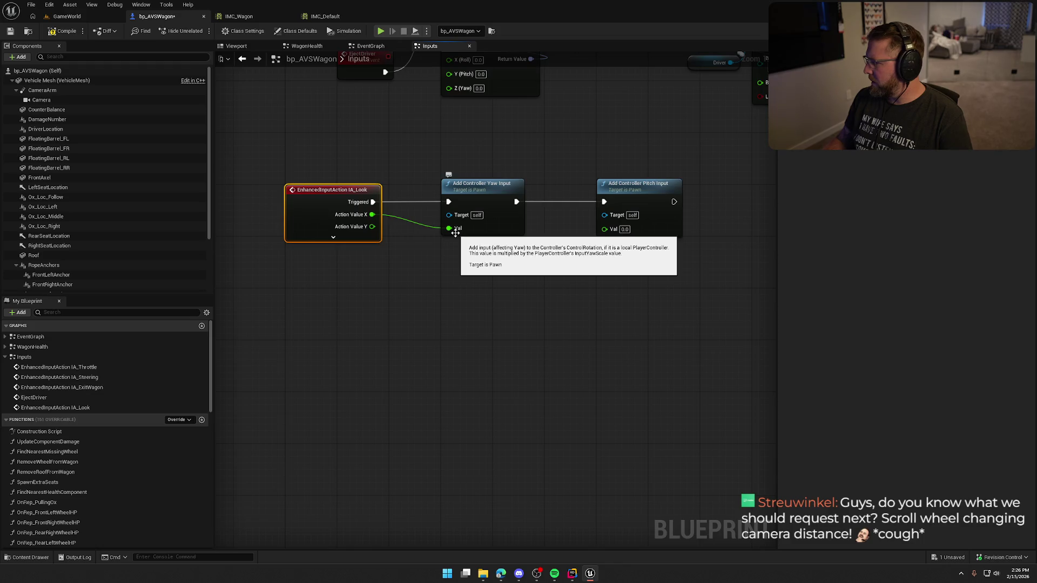
Step: Multiply Action Value Y by -1.0 into the pitch input, tidy the nodes, and save
left_click_drag(372, 226, 493, 264)
type("multiply")
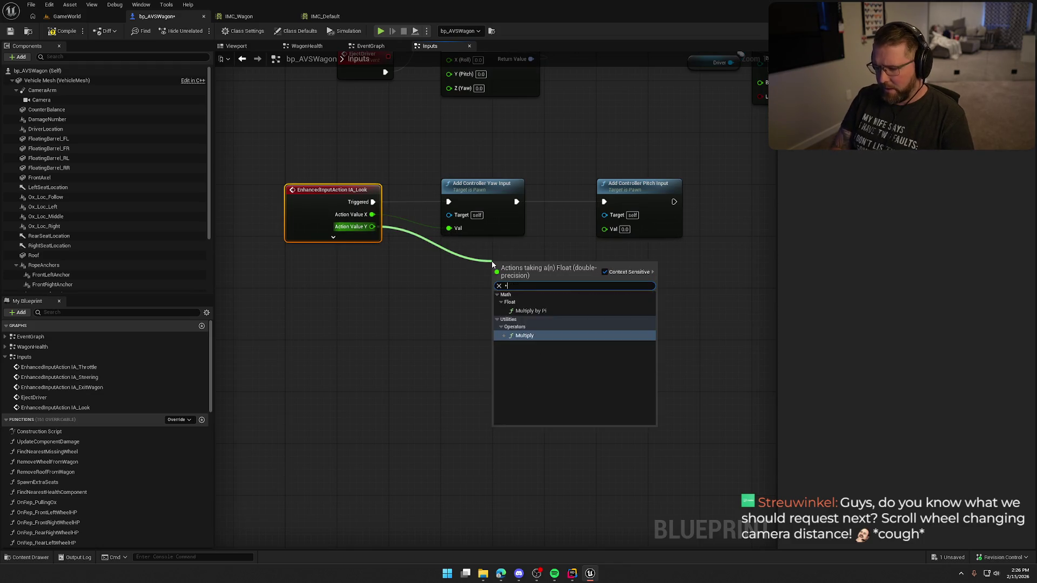
key("Return")
type("-1")
key("Return")
left_click_drag(542, 264, 605, 229)
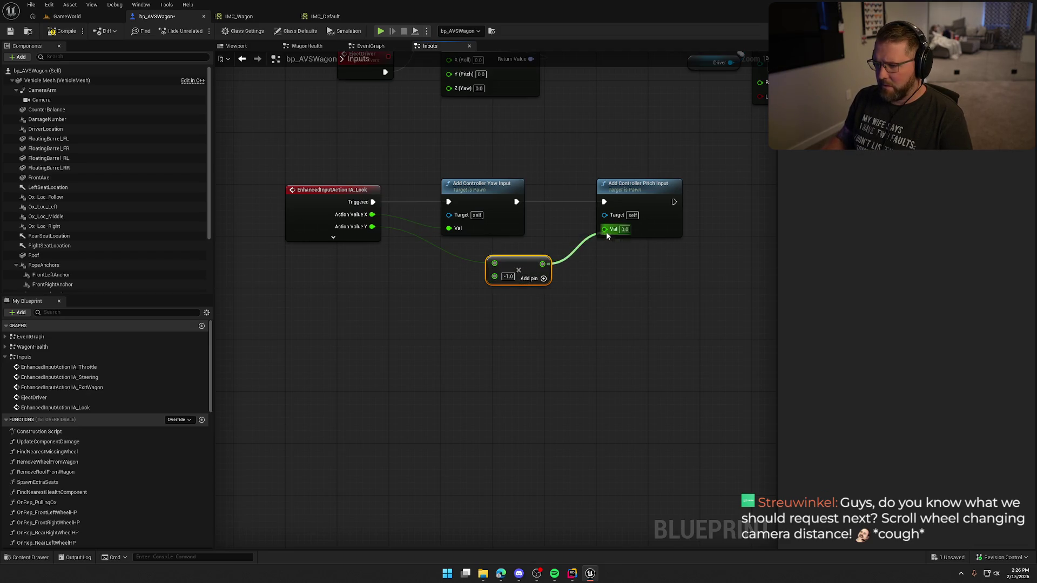
left_click_drag(517, 261, 474, 247)
left_click(522, 293)
left_click_drag(645, 201, 593, 203)
left_click(584, 312)
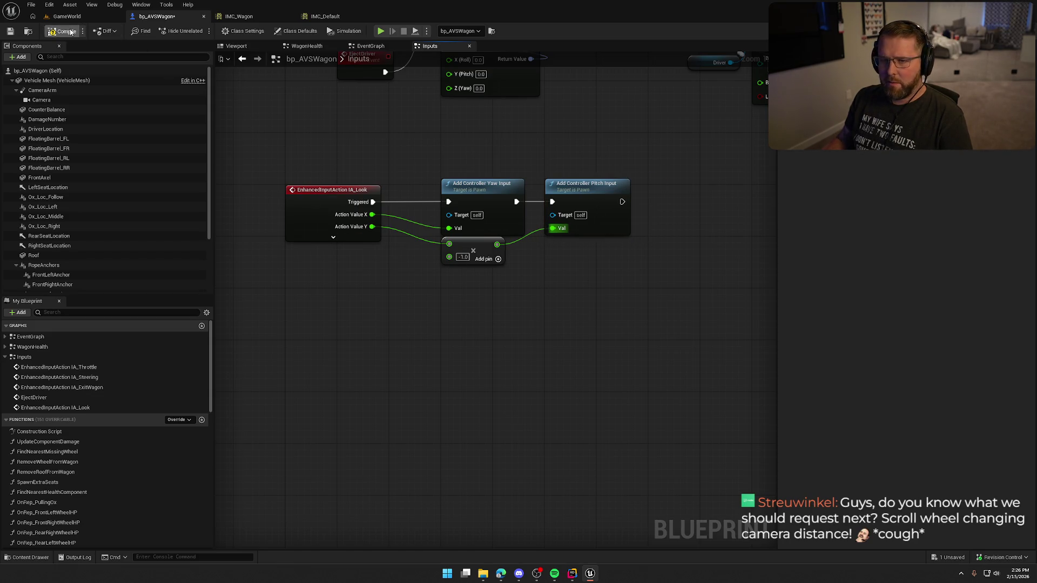
key("ctrl+s")
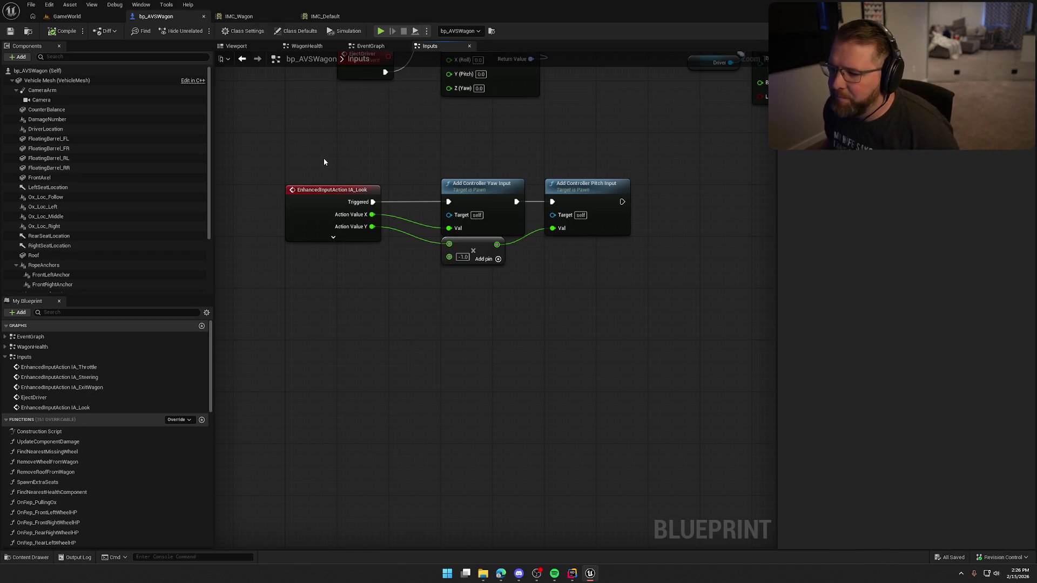
Step: Move the yaw, pitch and Multiply nodes left toward IA_Look, then play GameWorld
mouse_move(436, 143)
left_mouse_down()
mouse_move(569, 266)
mouse_move(605, 260)
left_mouse_up()
left_click_drag(496, 200, 443, 200)
left_click(422, 154)
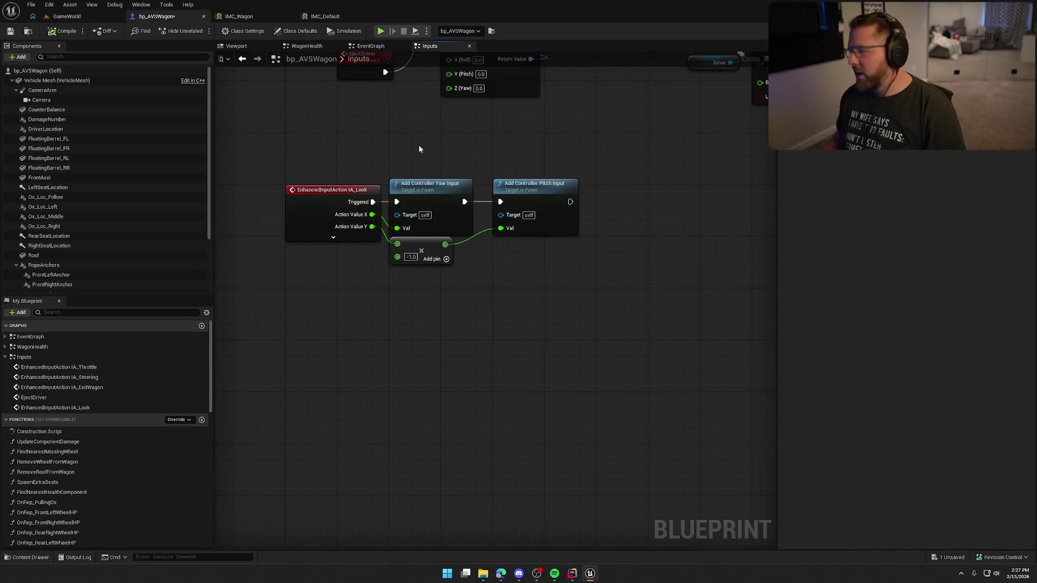
left_click(66, 16)
key("alt+p")
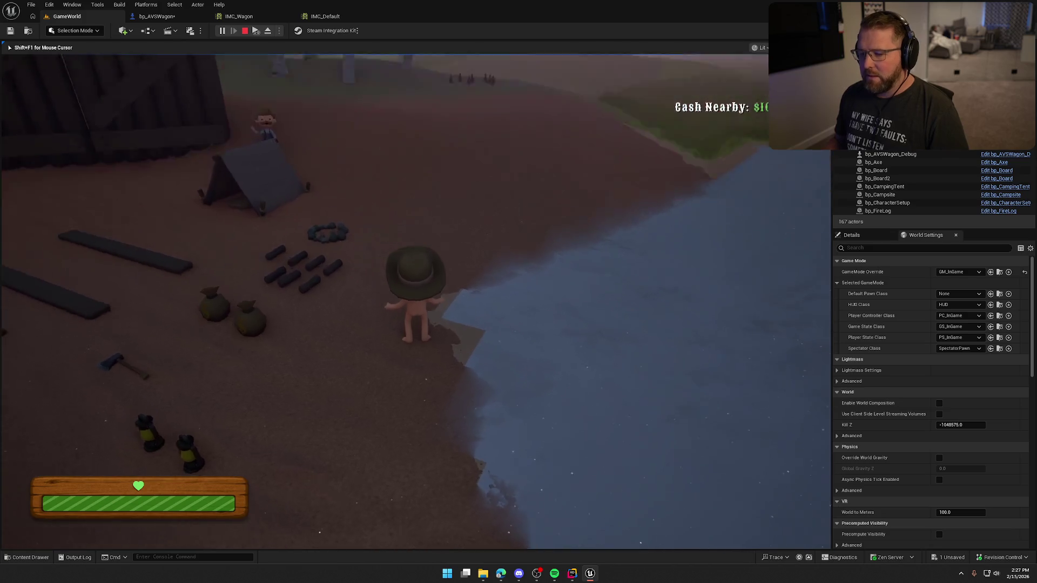
Step: Stop the play session, pan bp_AVSWagon to EjectDriver and Make Rotator, then view IMC_Wagon
key("Escape")
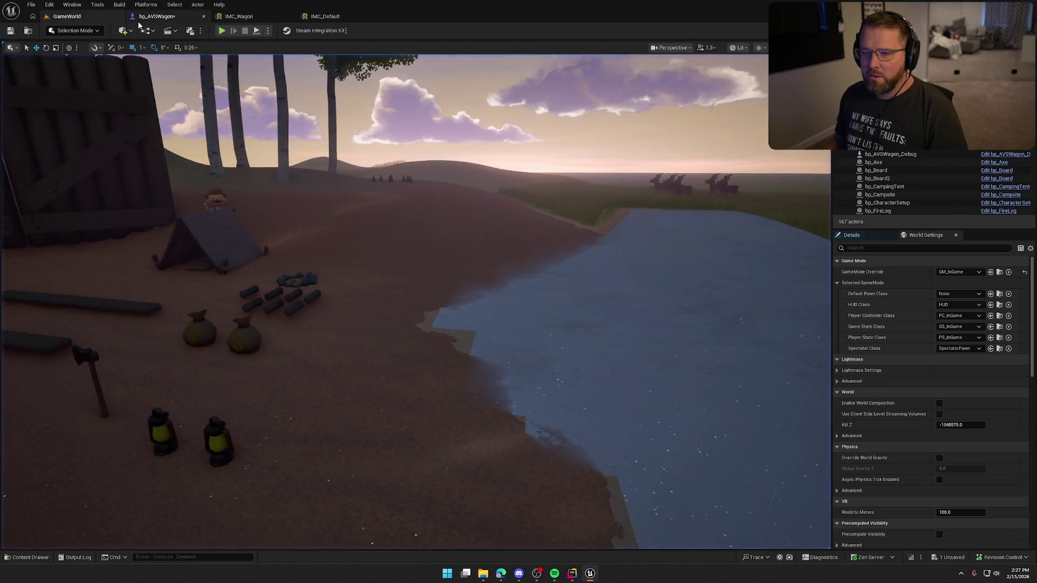
left_click(156, 16)
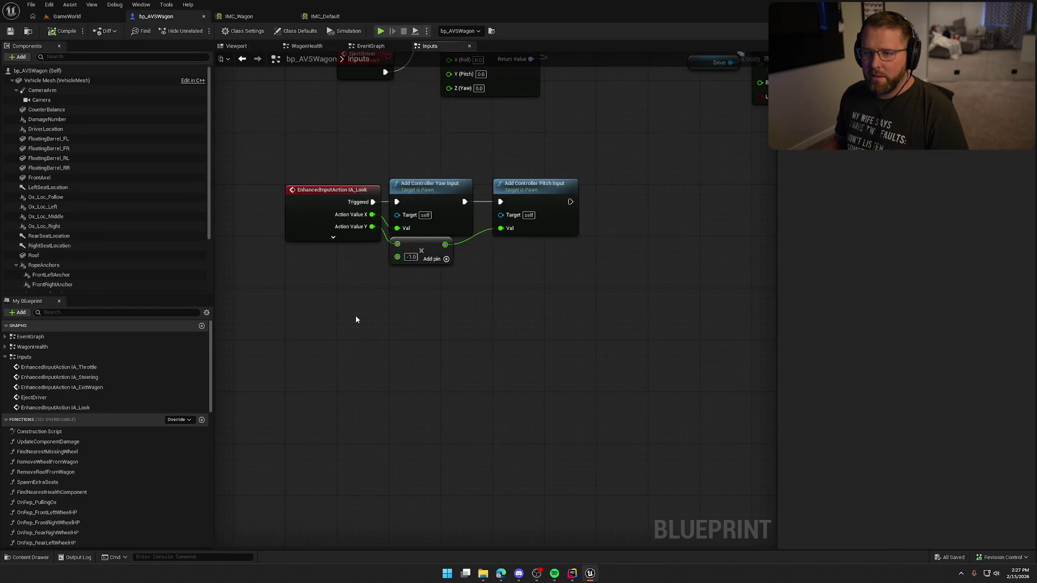
left_click_drag(356, 317, 383, 397)
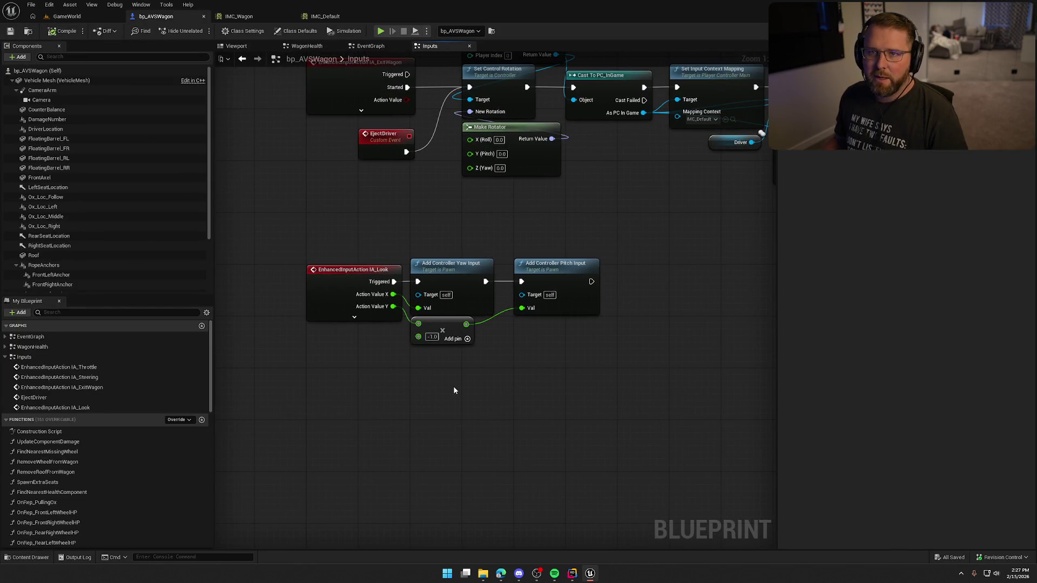
left_click(261, 16)
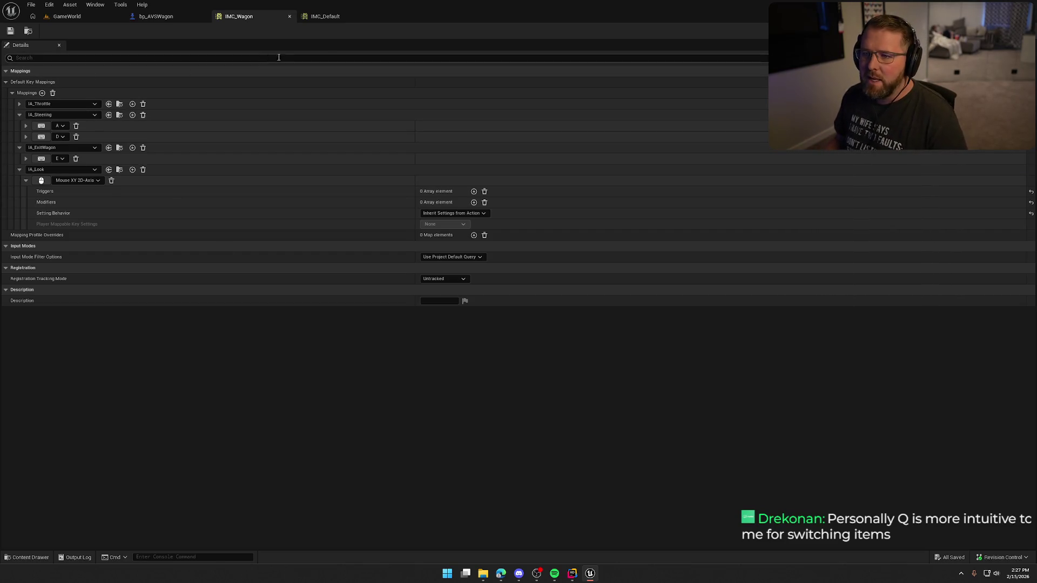
Step: Enable Use Pawn Control Rotation on the wagon's CameraArm and save the Blueprint
left_click(155, 17)
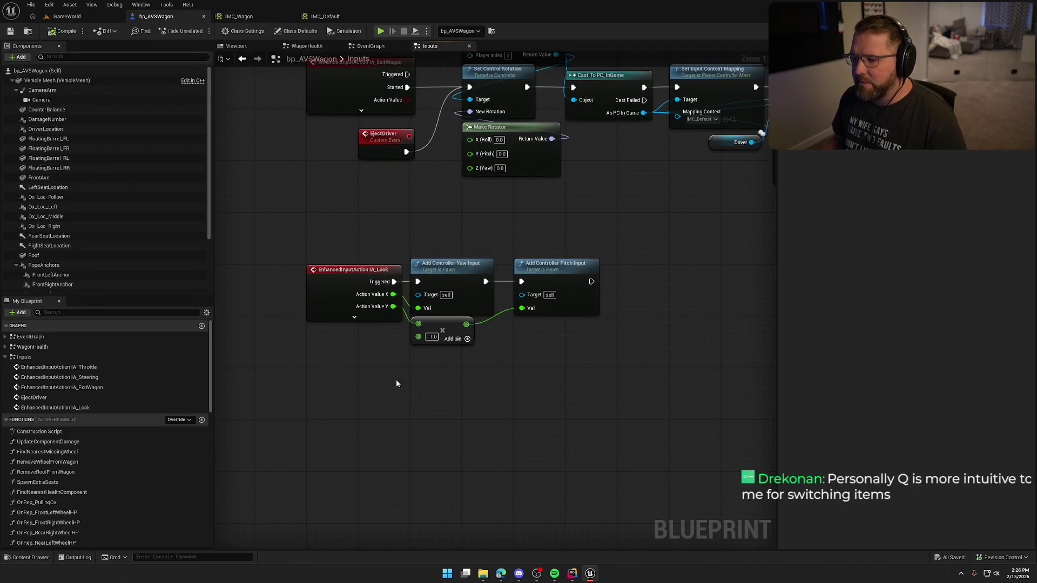
left_click(66, 91)
left_click(908, 290)
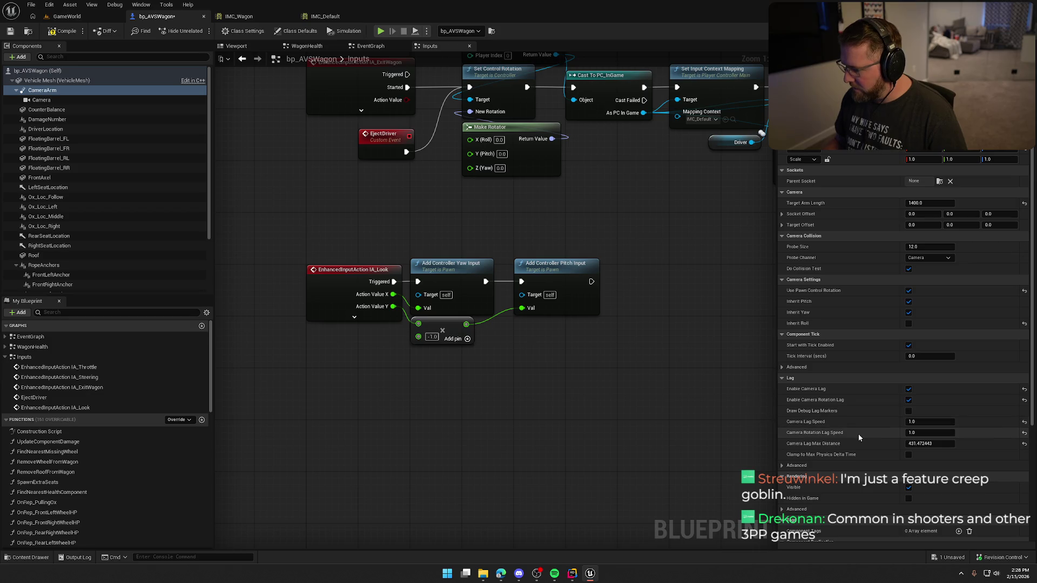
key("ctrl+s")
Step: Play GameWorld, run to the wagon and board it, then stop the session
left_click(63, 16)
key("alt+p")
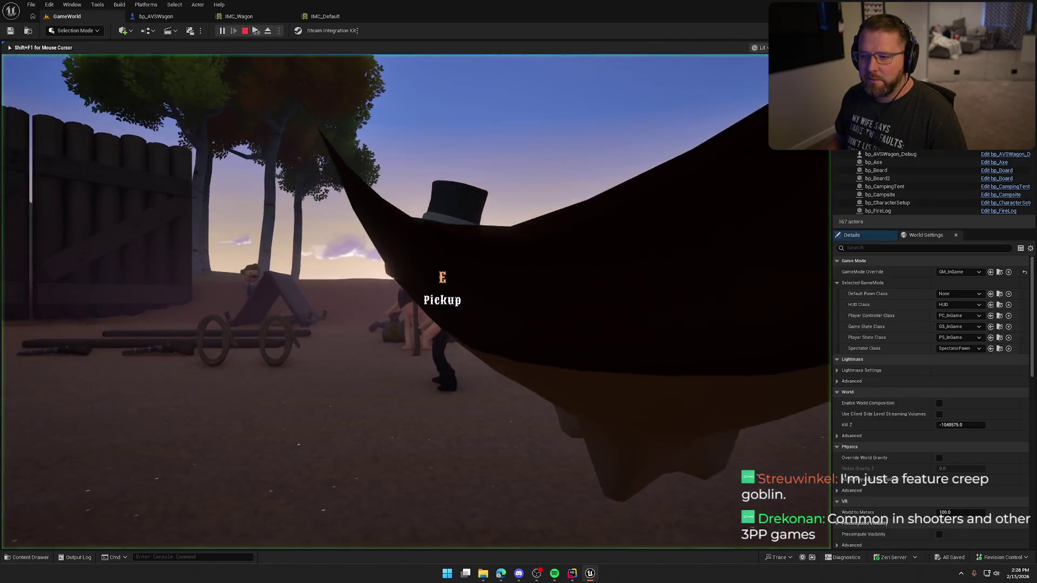
key("w")
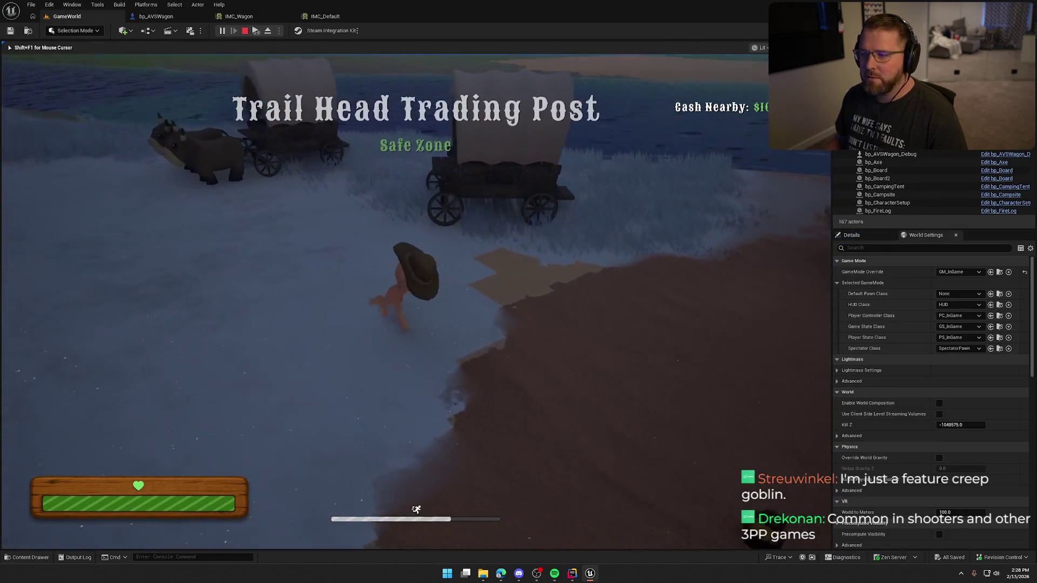
key("e")
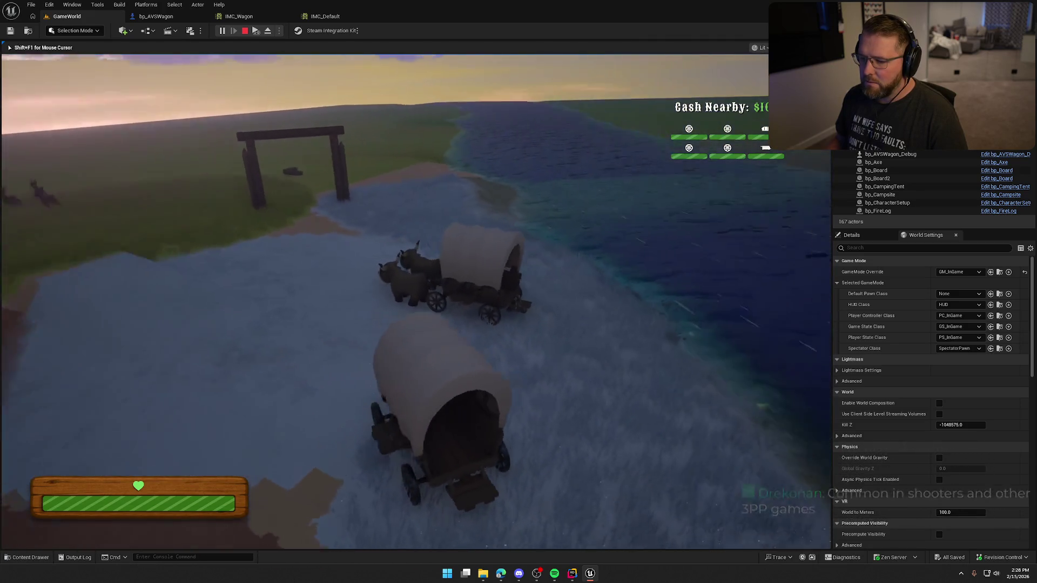
key("Escape")
left_click(170, 21)
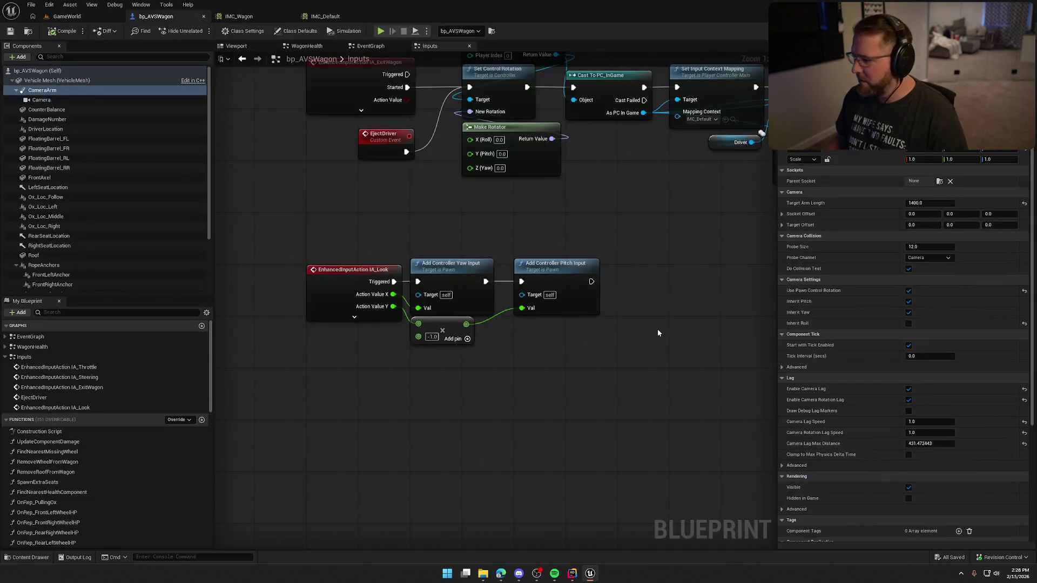
Step: Save the wagon Blueprint, start a GameWorld play session and board the wagon
left_click(908, 400)
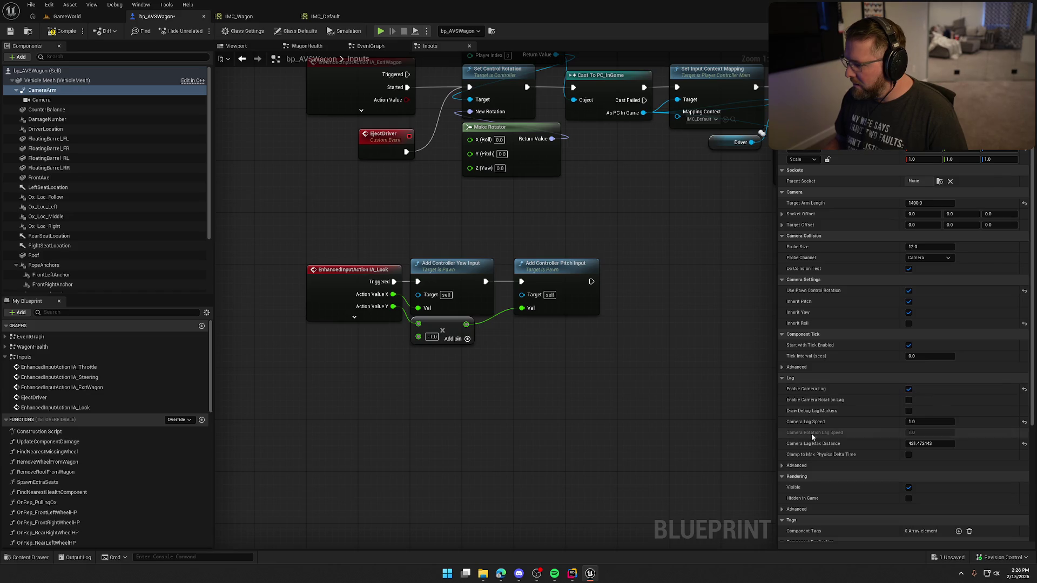
left_click(70, 16)
key("alt+p")
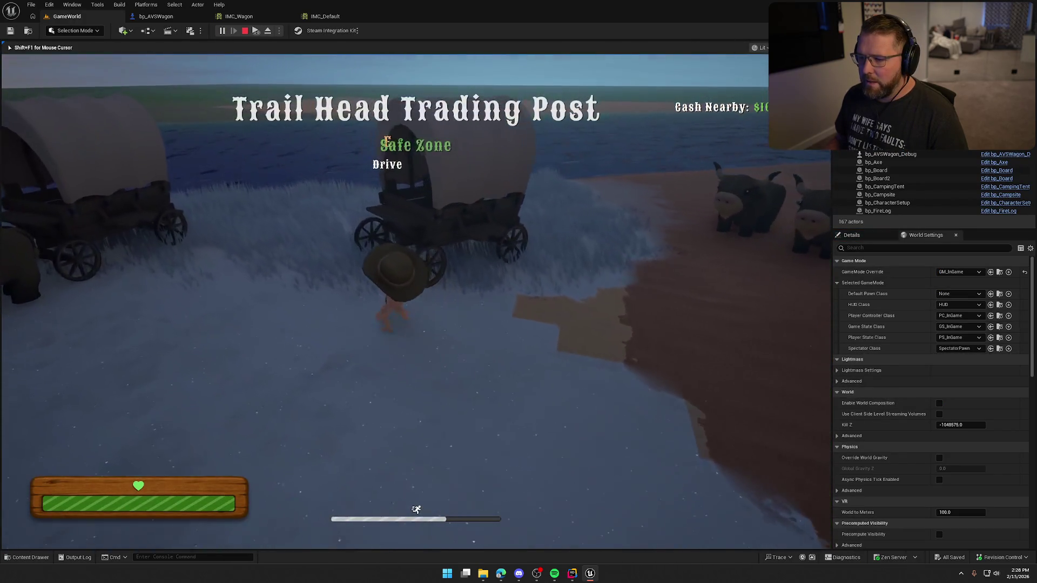
key("e")
Step: Drive the wagon toward the river and through the timber gate, then stop playing
key("w")
key("a")
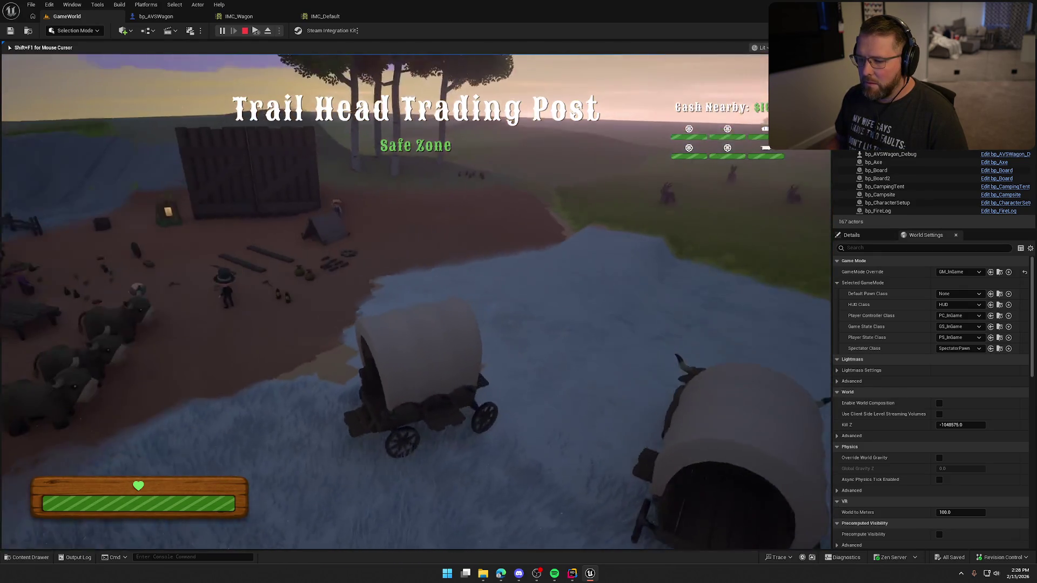
key("d")
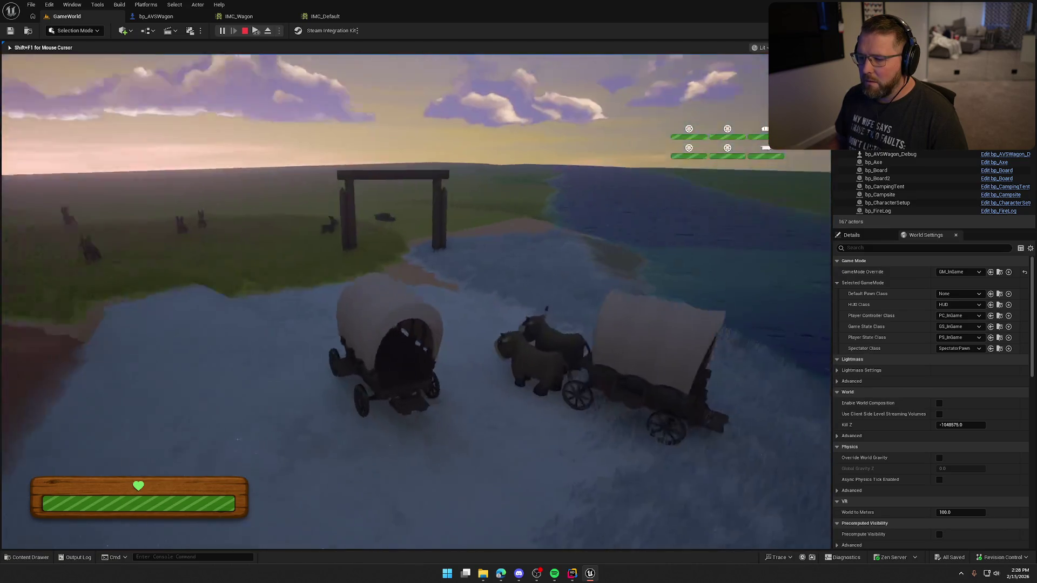
key("a")
key("d")
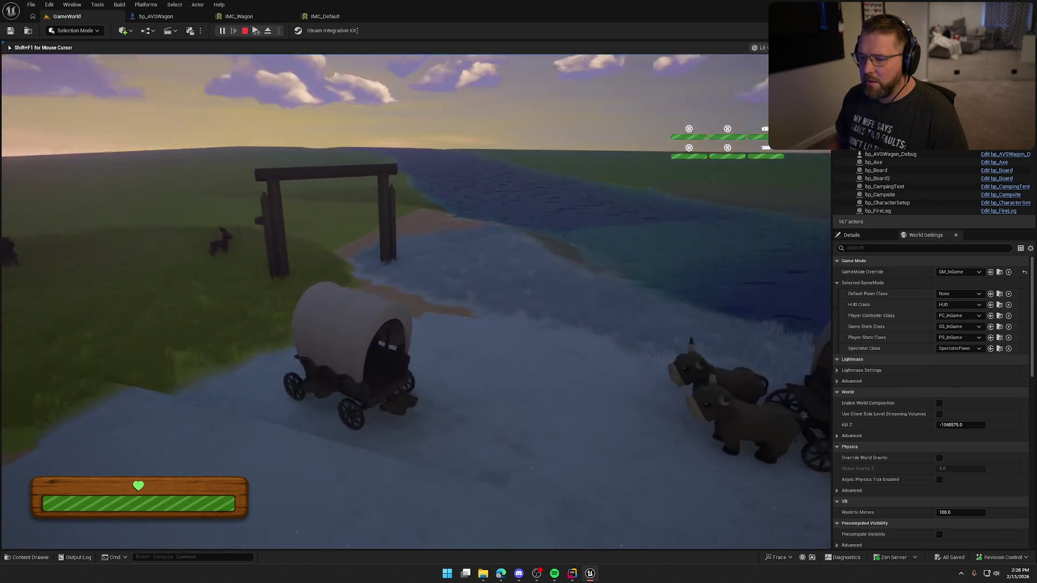
key("d")
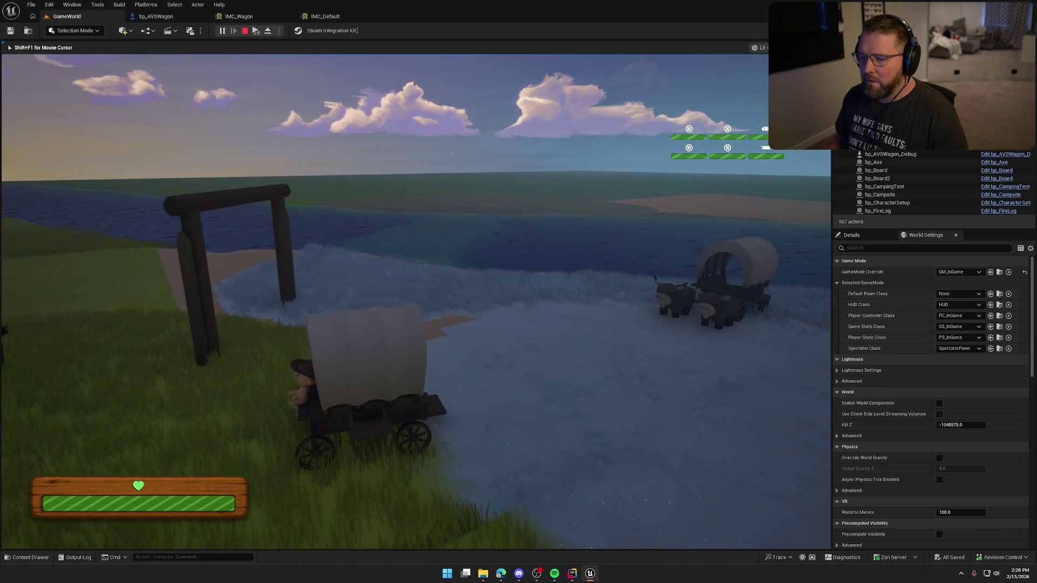
key("a")
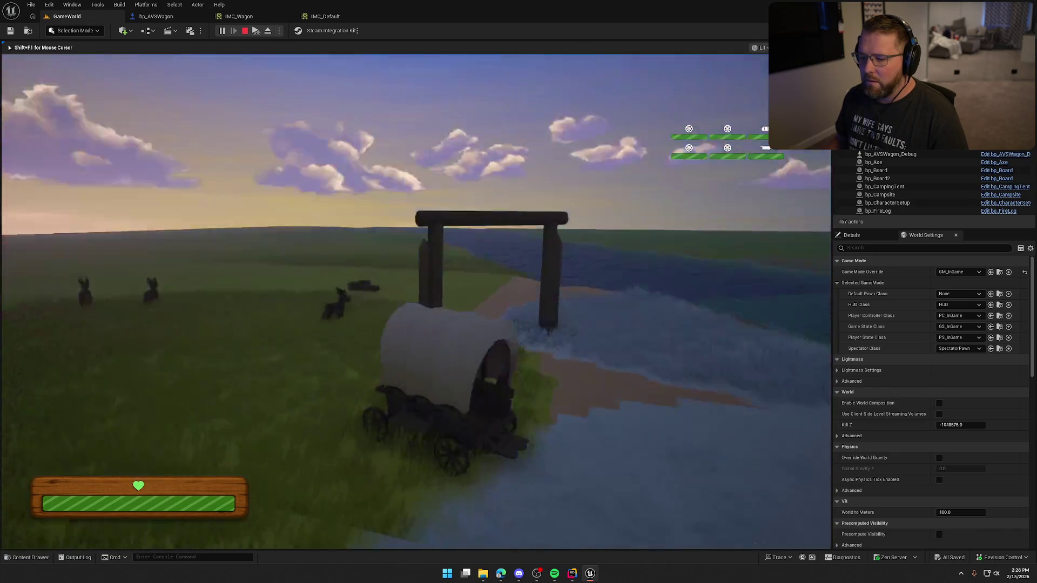
key("a")
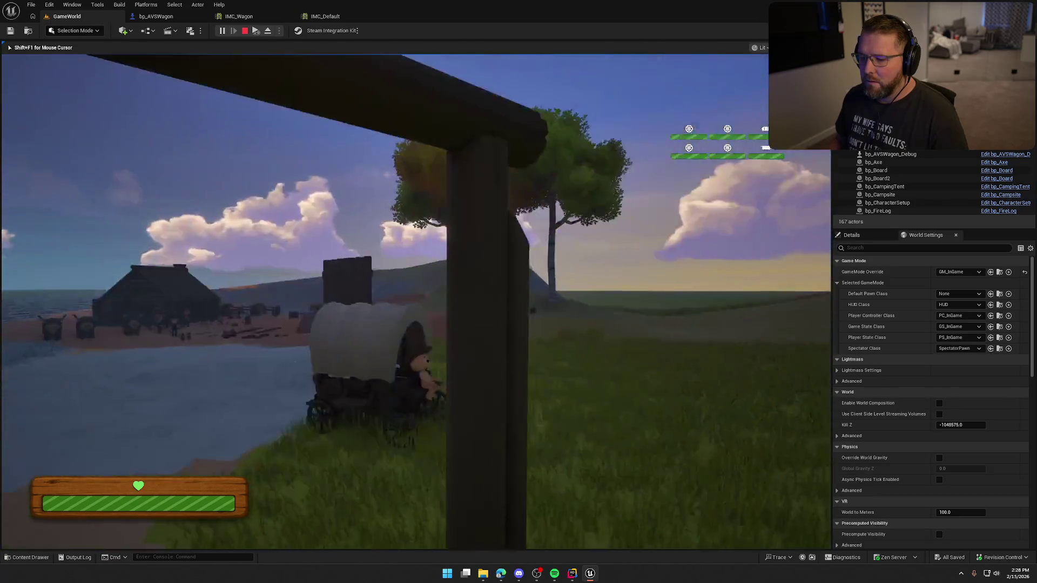
key("a")
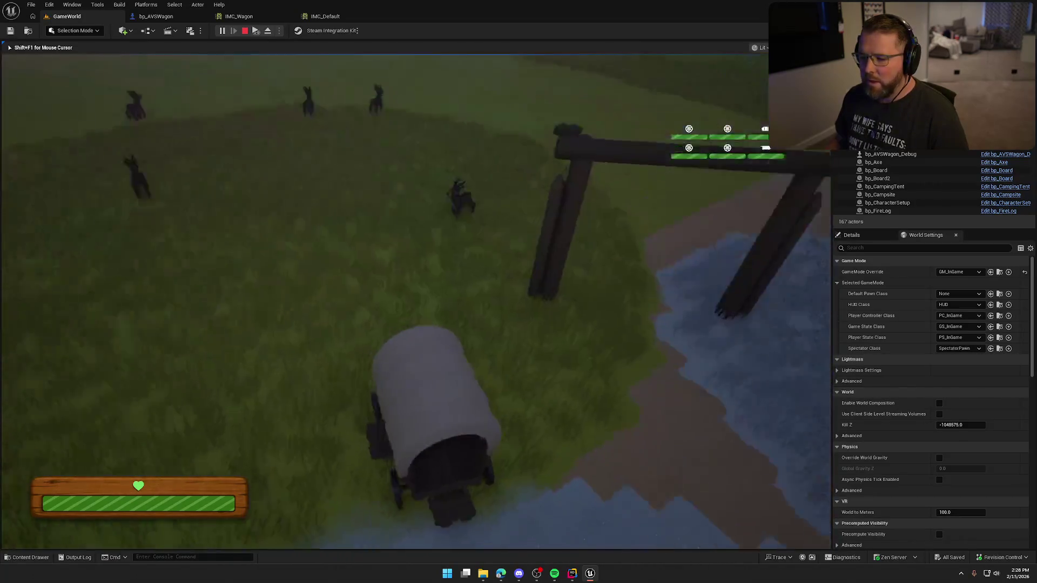
key("Escape")
left_click(156, 17)
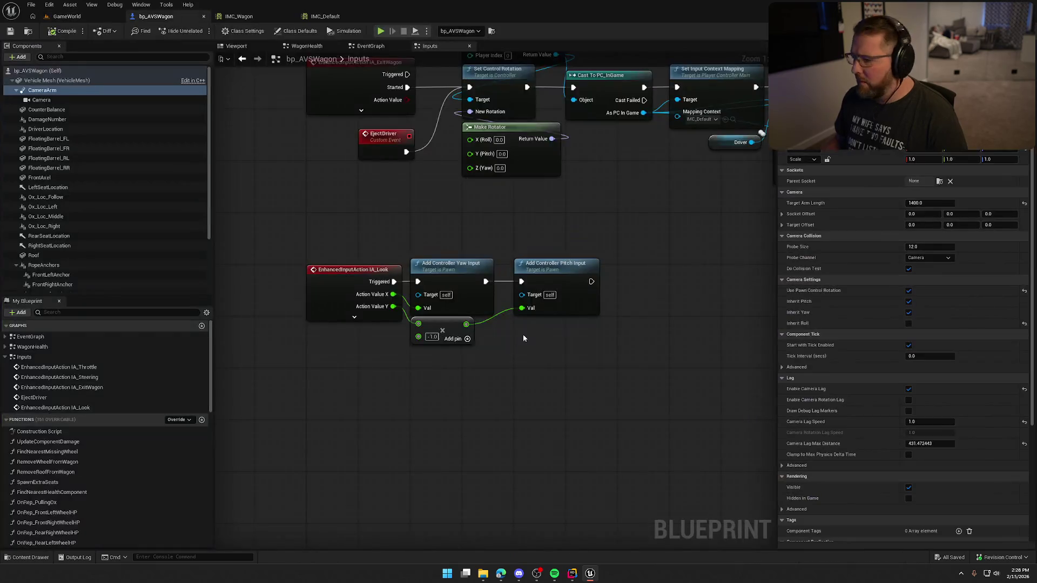
Step: Disable CameraArm camera lag, set Target Arm Length to 1200, and enable Inherit Roll
left_click(908, 388)
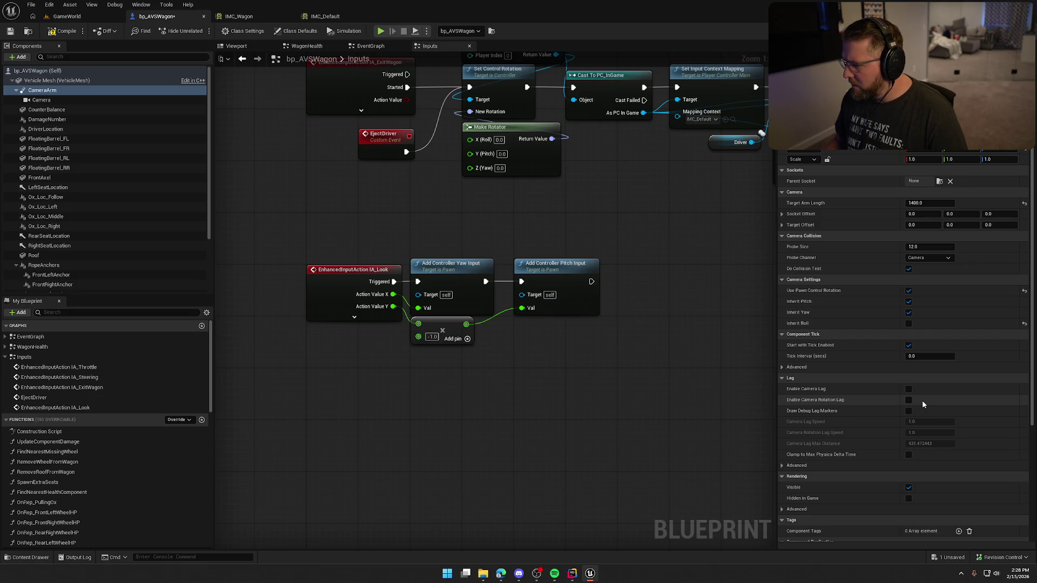
left_click(929, 203)
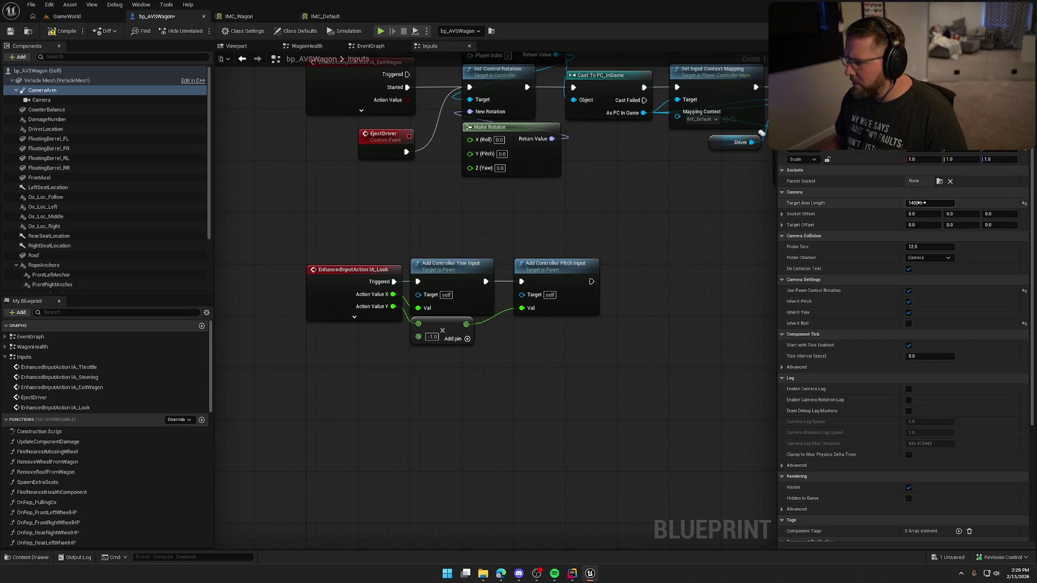
type("1200")
left_click(879, 219)
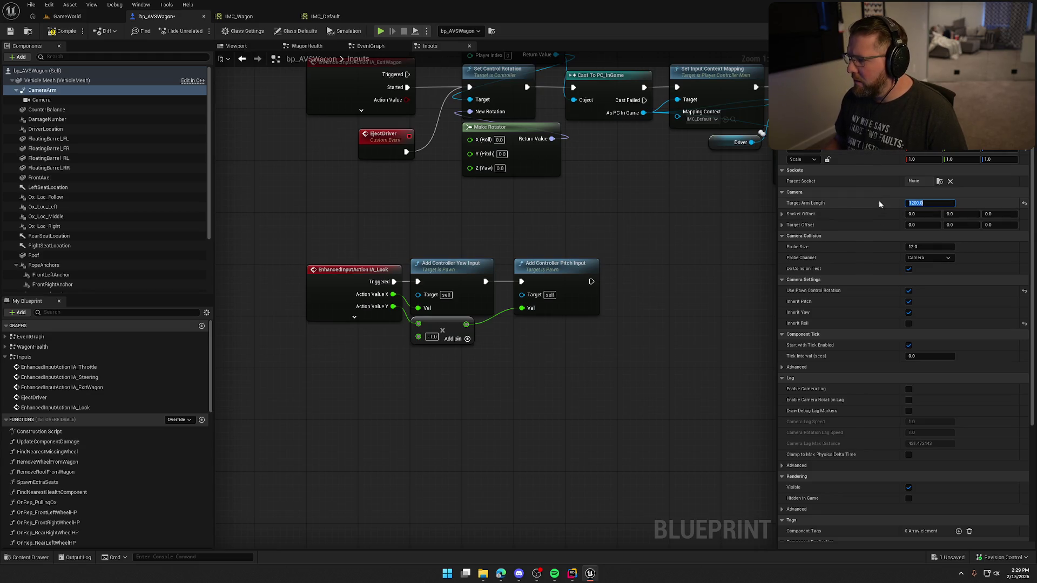
left_click(909, 324)
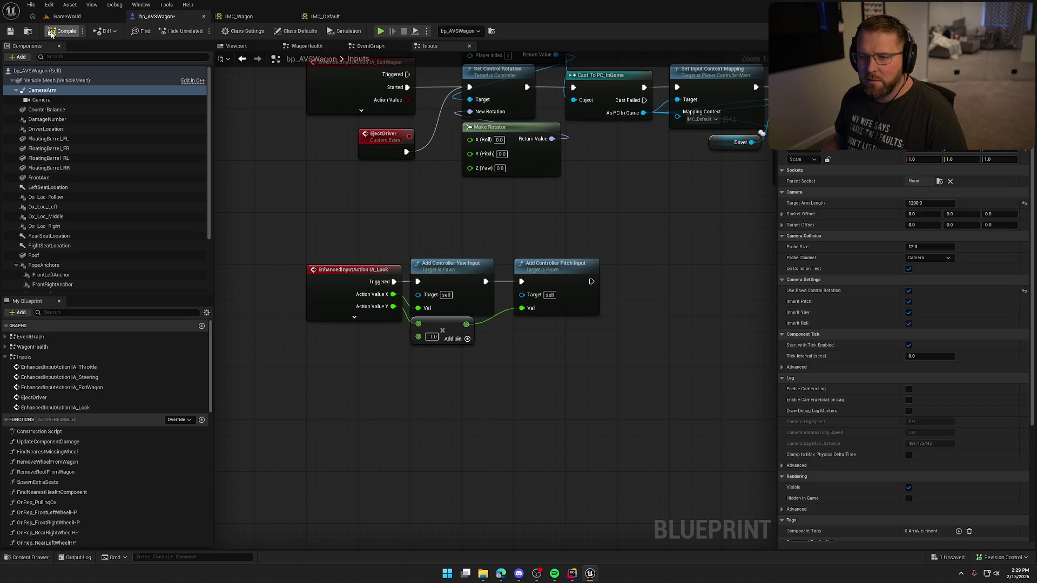
left_click(66, 17)
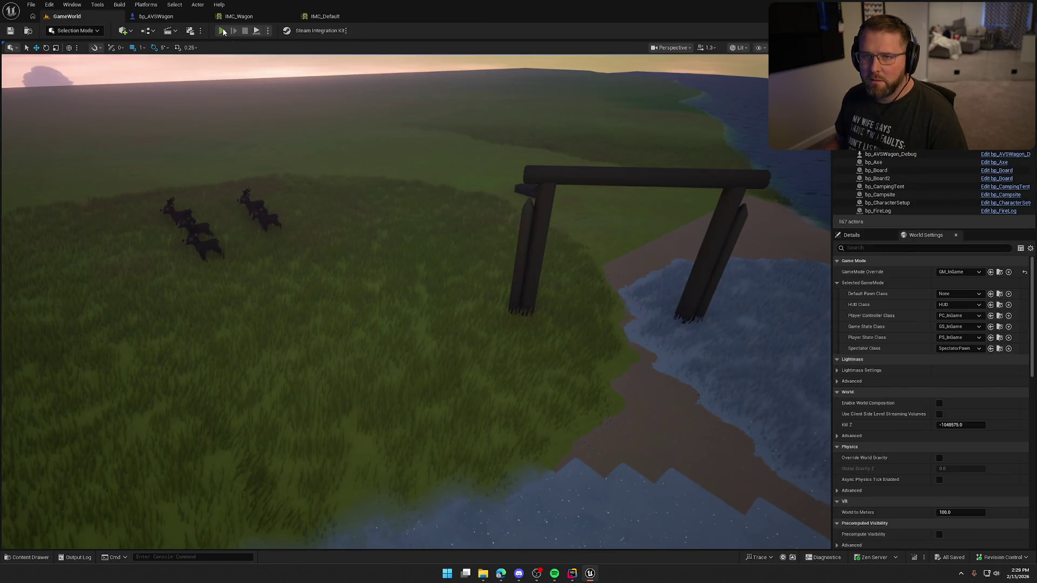
Step: Start a play session and steer the wagon left toward the field of deer
left_click(223, 31)
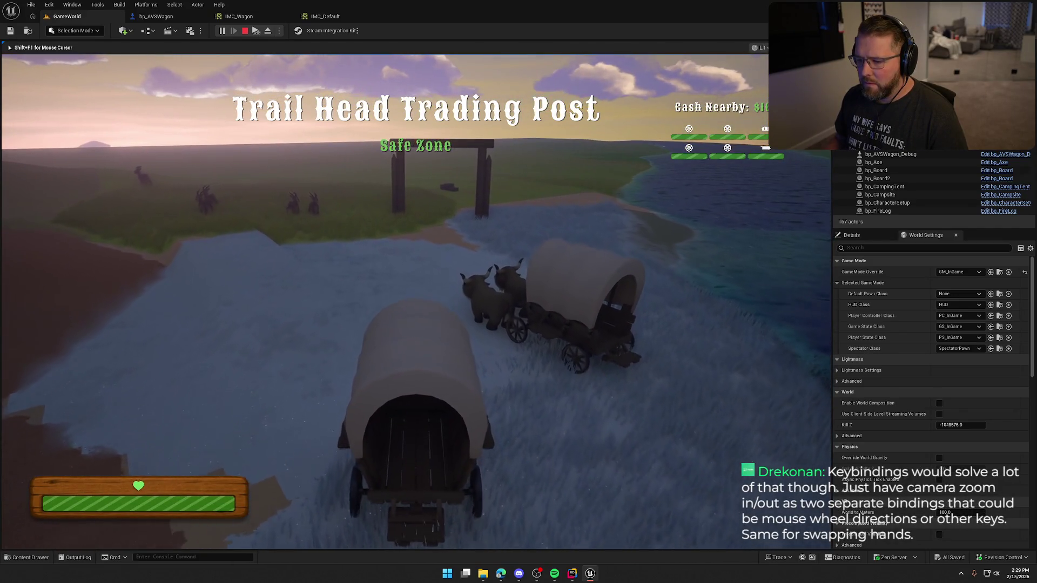
key("a")
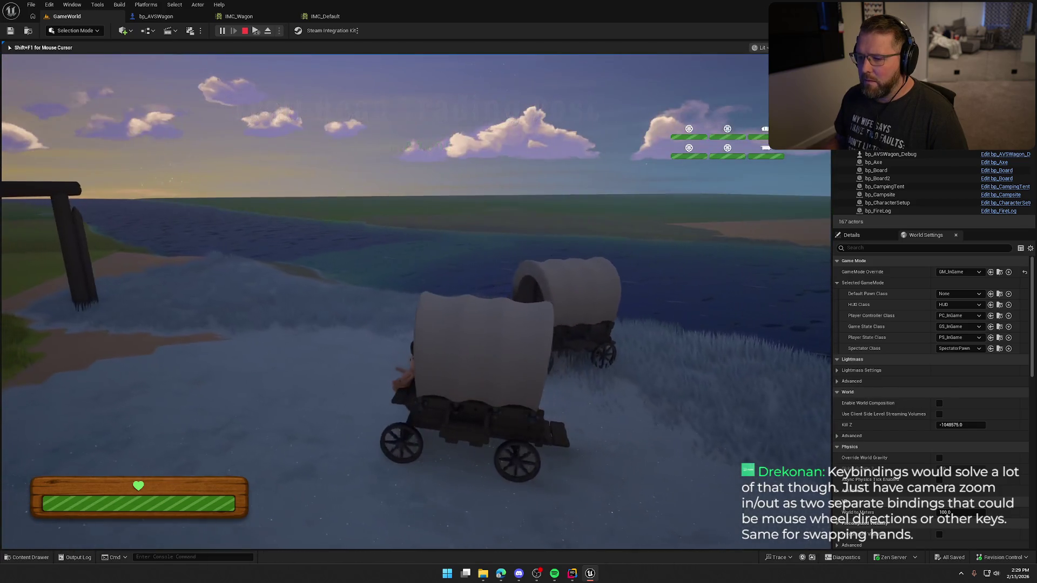
key("a")
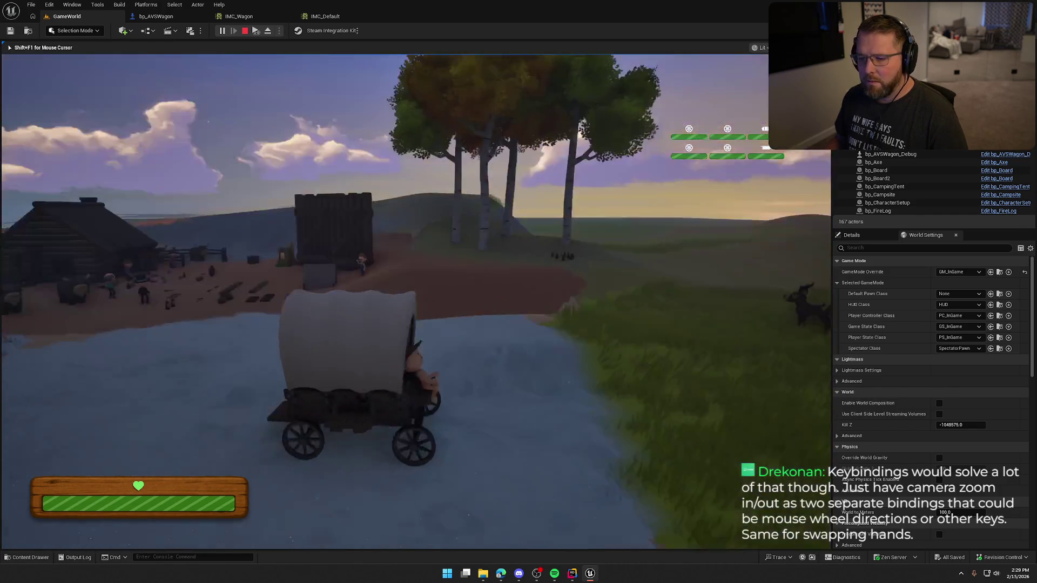
key("a")
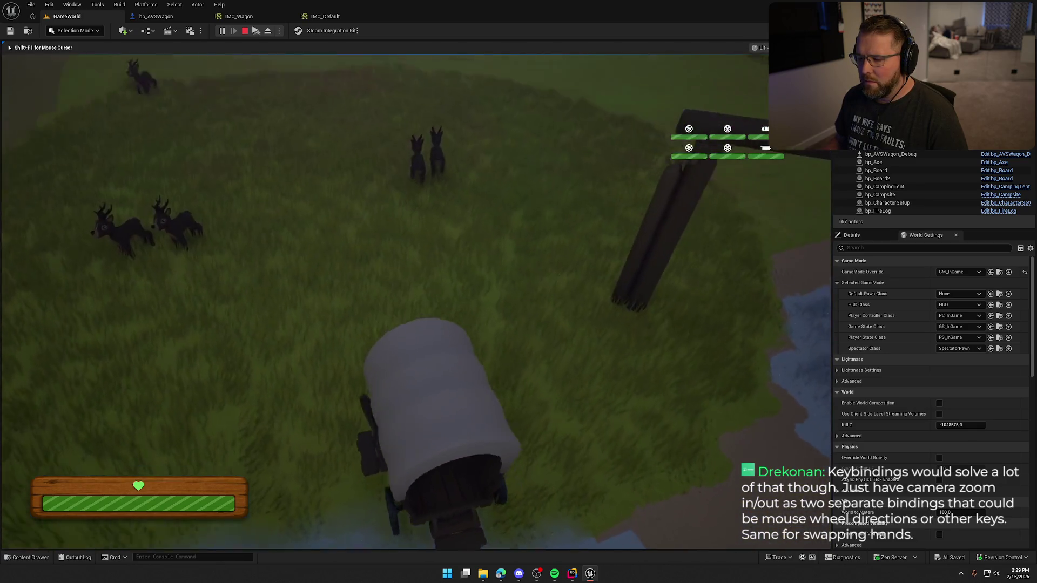
Step: Zoom the follow camera in and out a few times, then end the play session
scroll(416, 302, "down", 5)
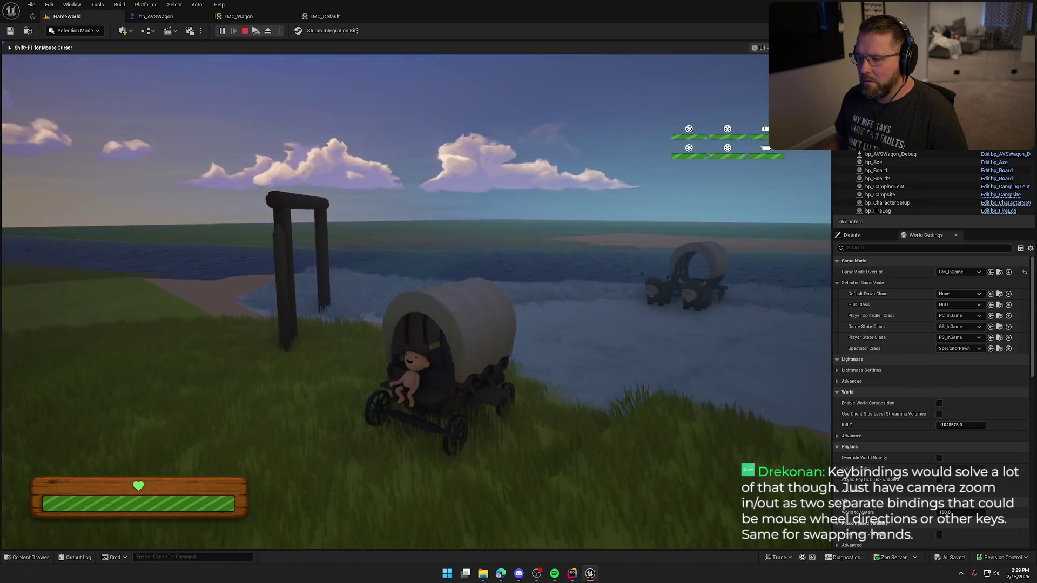
scroll(416, 301, "up", 5)
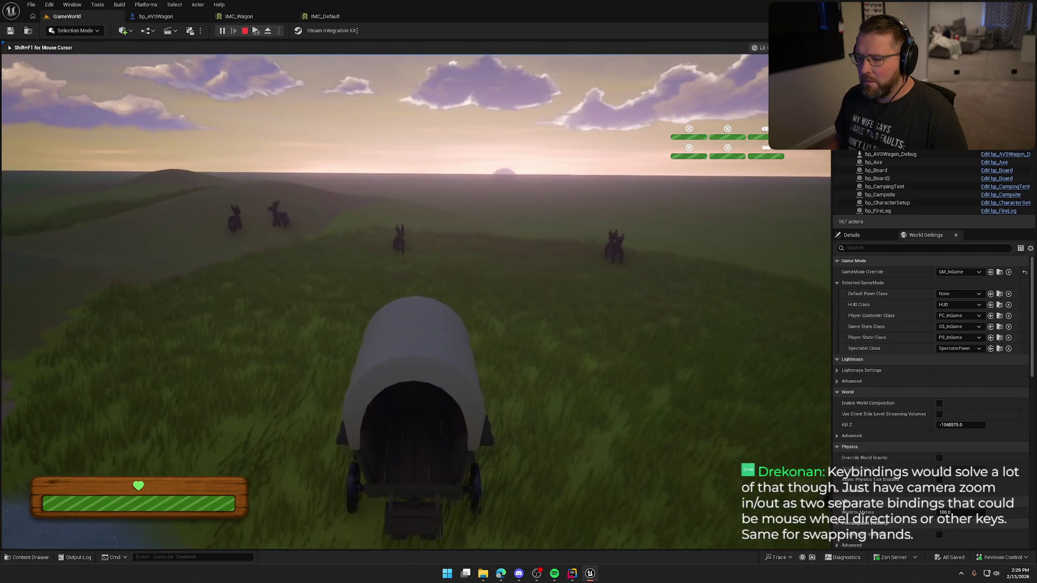
scroll(416, 302, "down", 5)
scroll(416, 301, "up", 5)
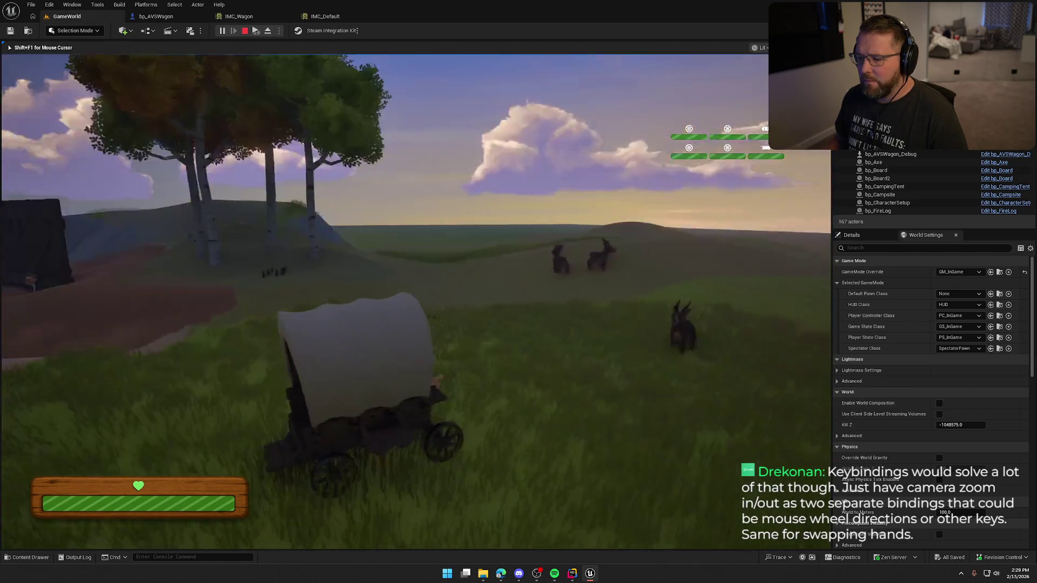
scroll(416, 301, "up", 3)
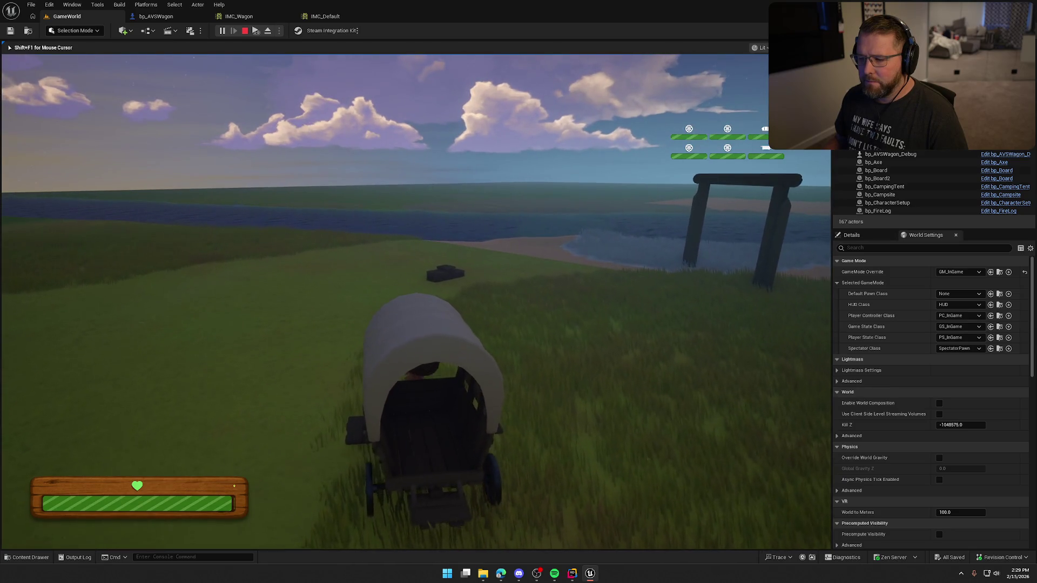
key("Escape")
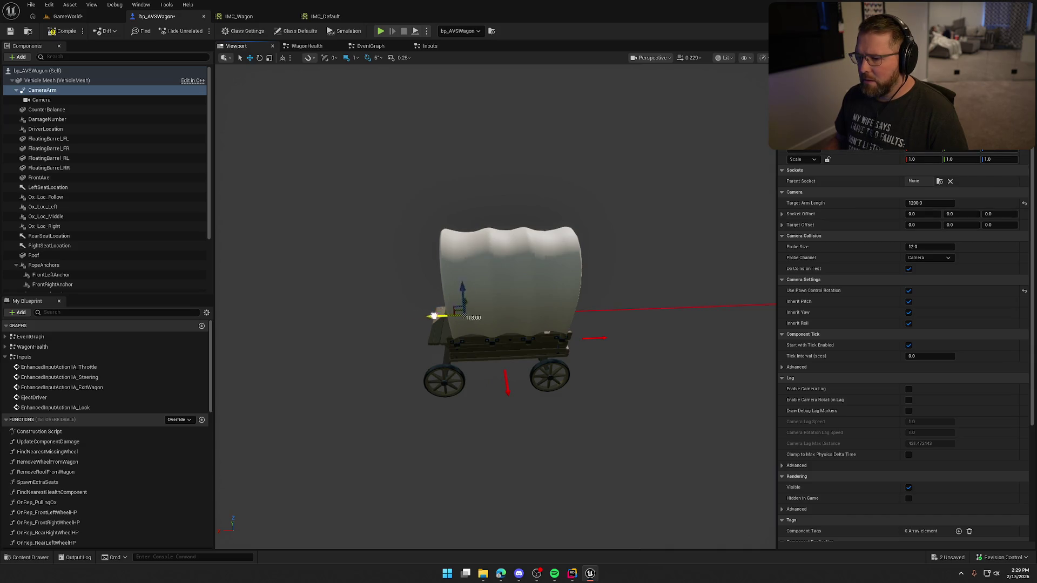
Step: Nudge the CameraArm along X toward the wagon's middle, then return to the GameWorld level
left_click_drag(479, 317, 479, 317)
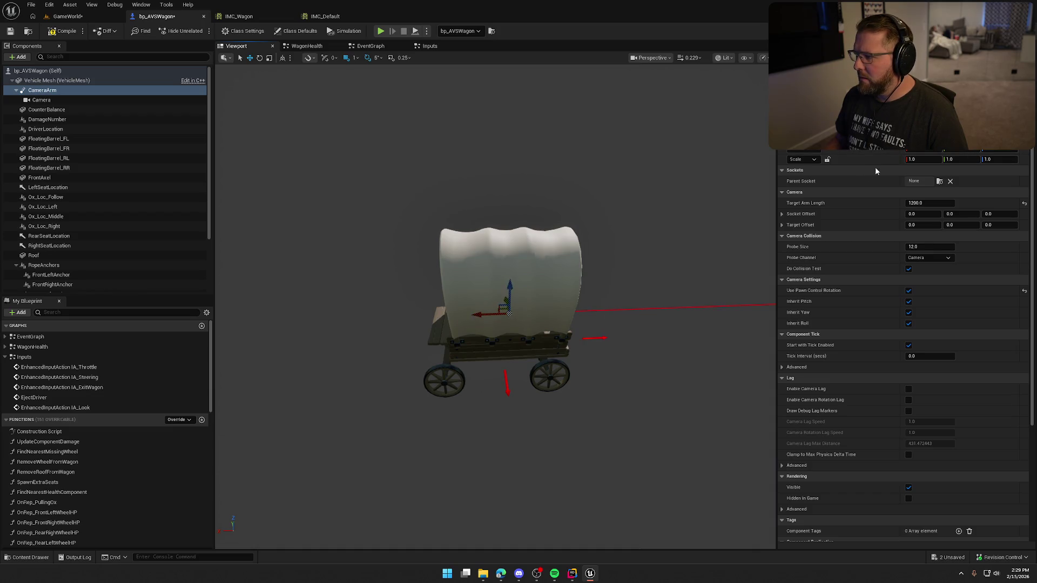
left_click_drag(592, 184, 561, 199)
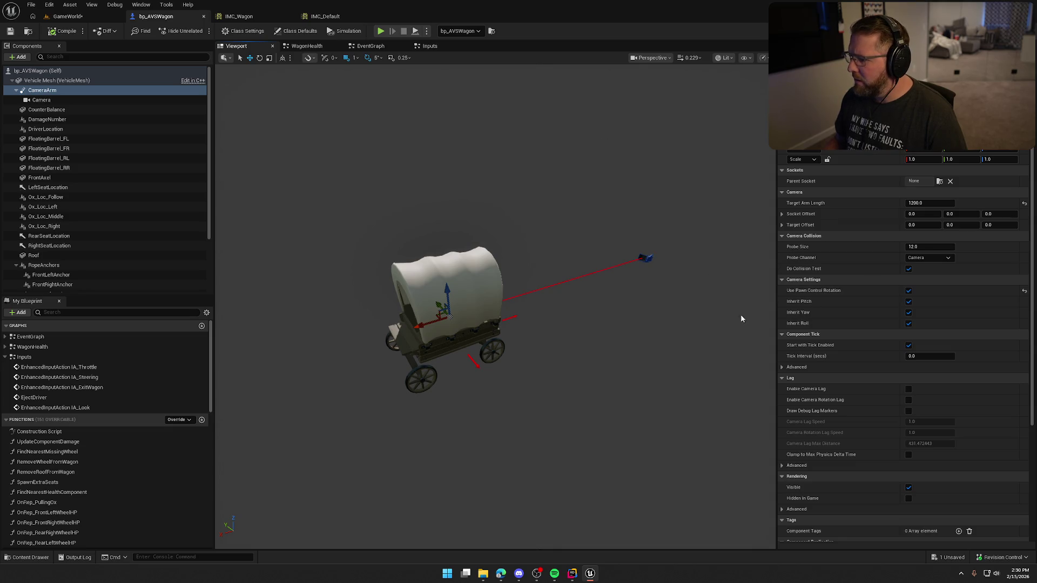
left_click(64, 16)
Step: Start a play session, drive toward the gate, steer left, then dismount and remount the wagon
key("alt+p")
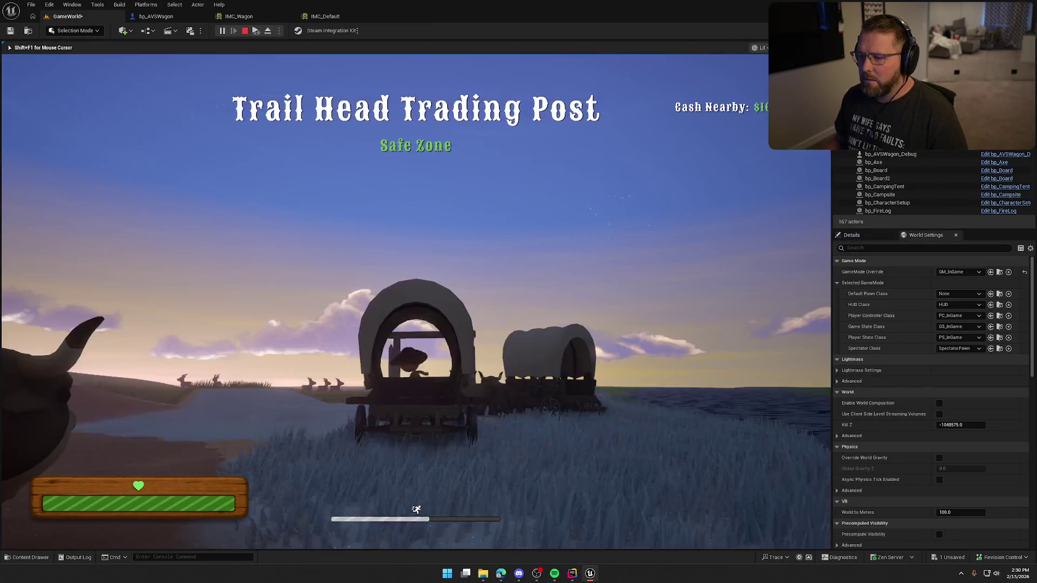
key("w")
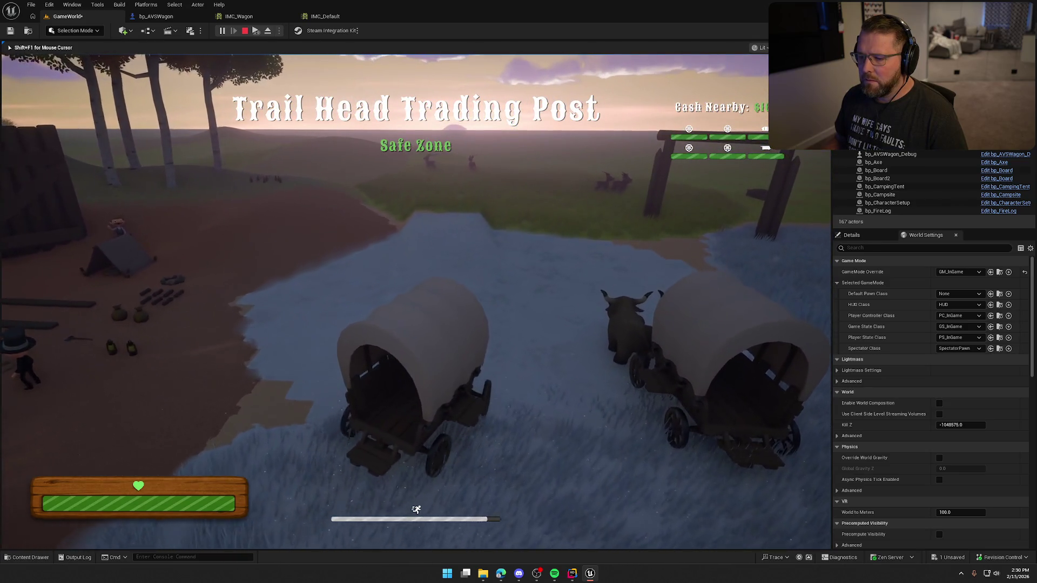
key("w")
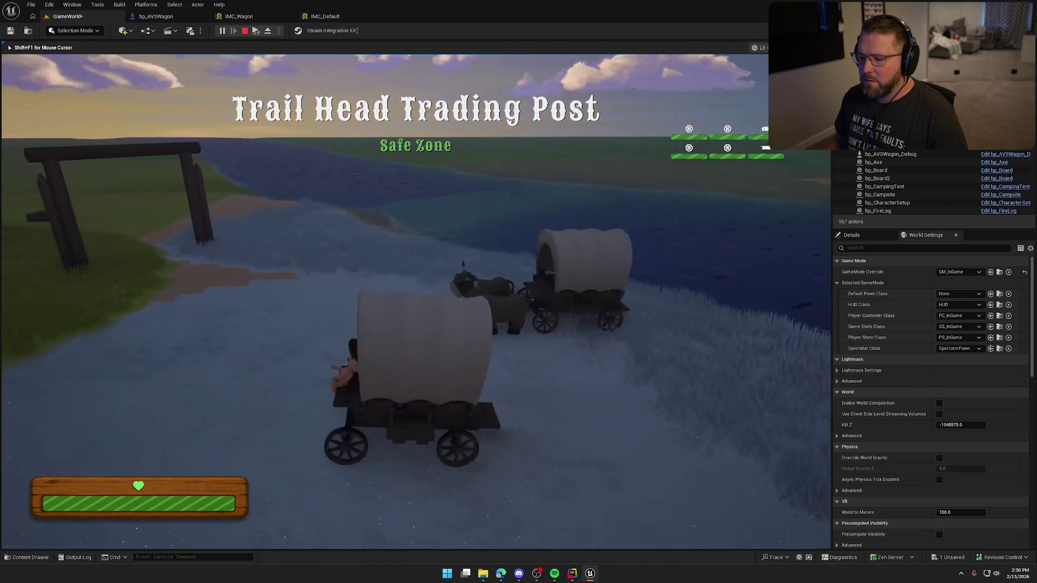
key("d")
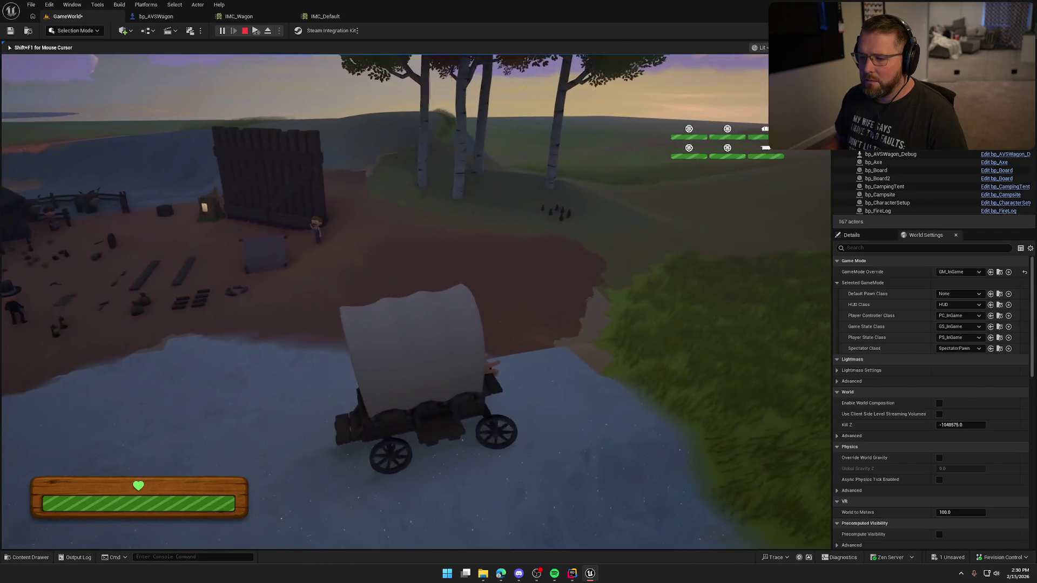
key("a")
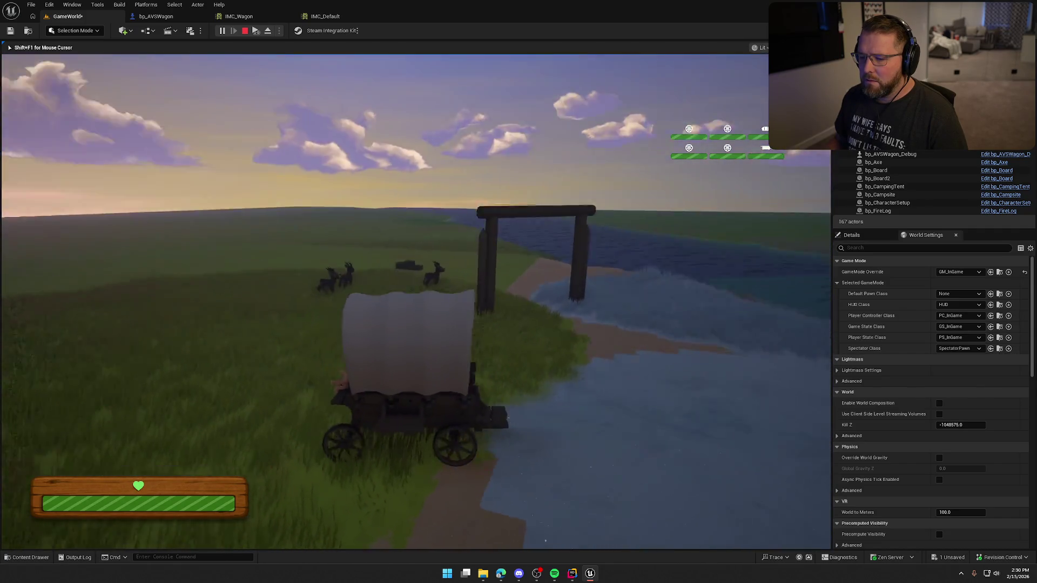
key("a")
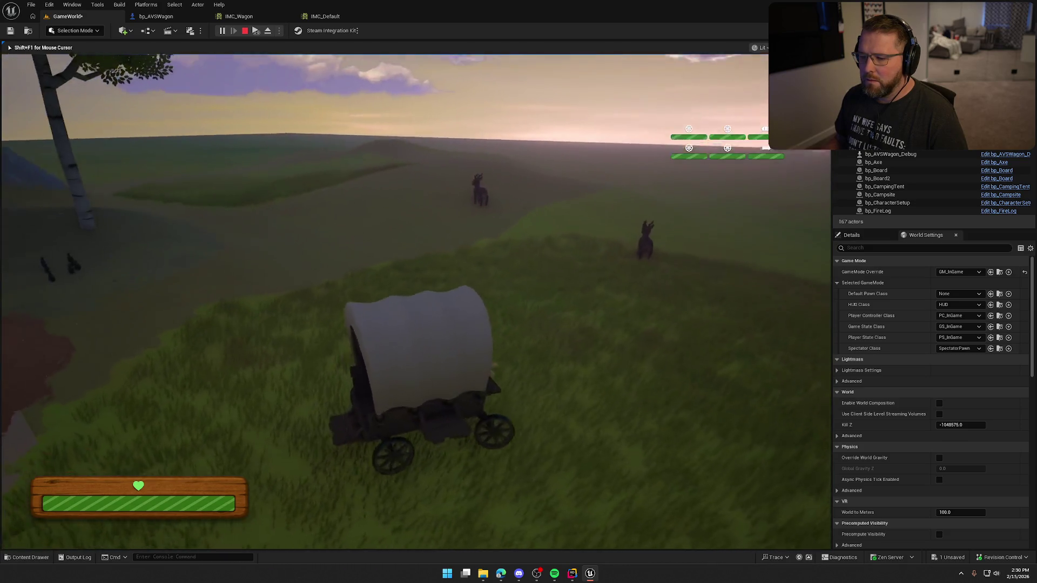
key("a")
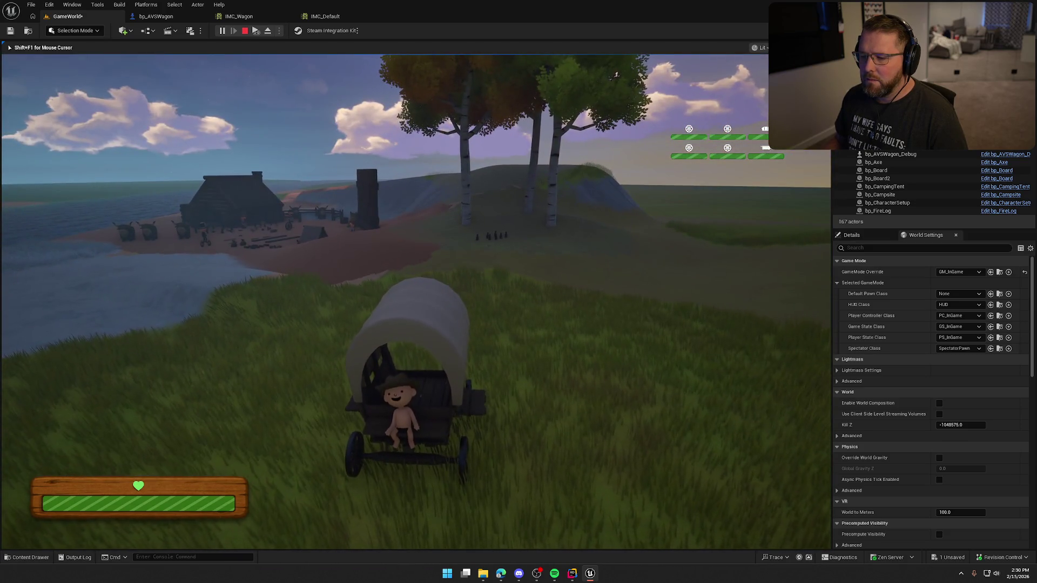
key("e")
key("w")
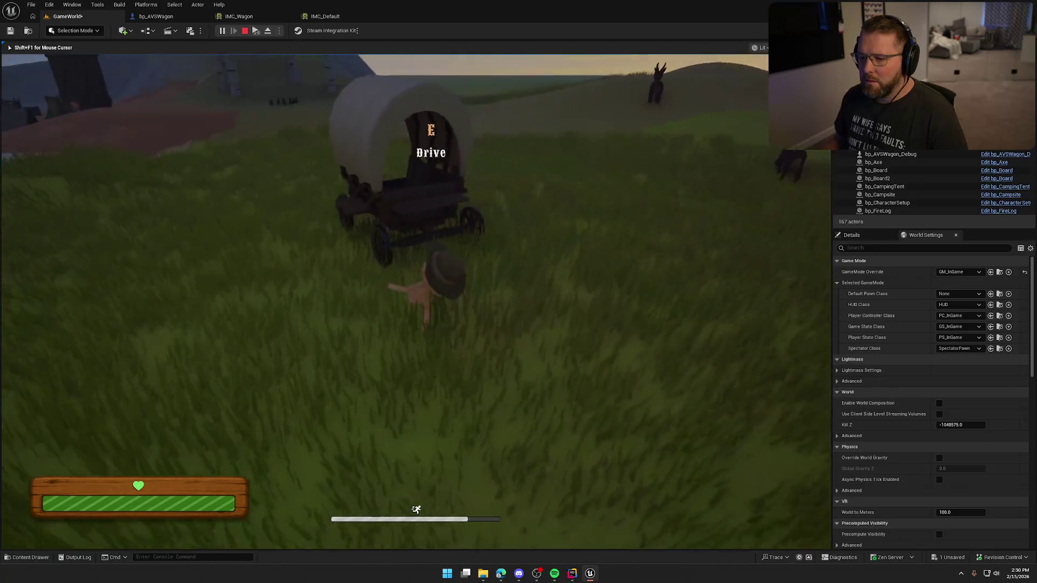
key("e")
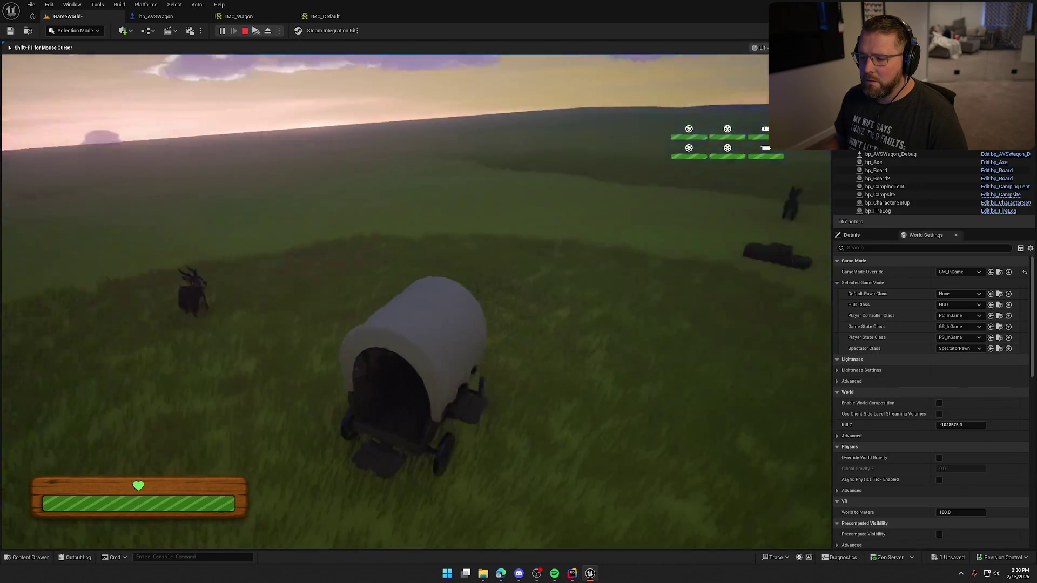
Step: Drive across the grassland, alternating left and right turns to test the steering
key("w")
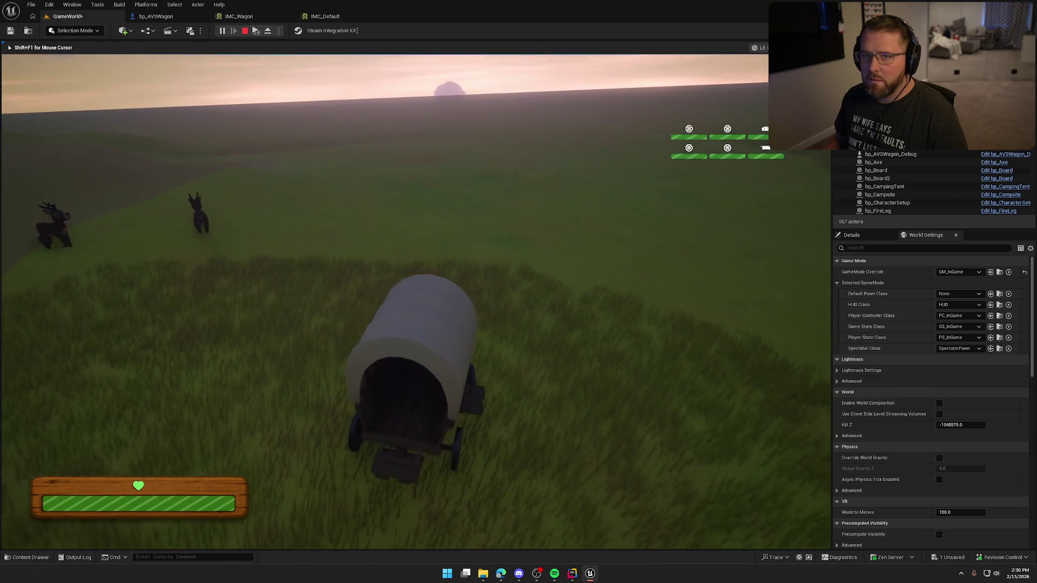
key("a")
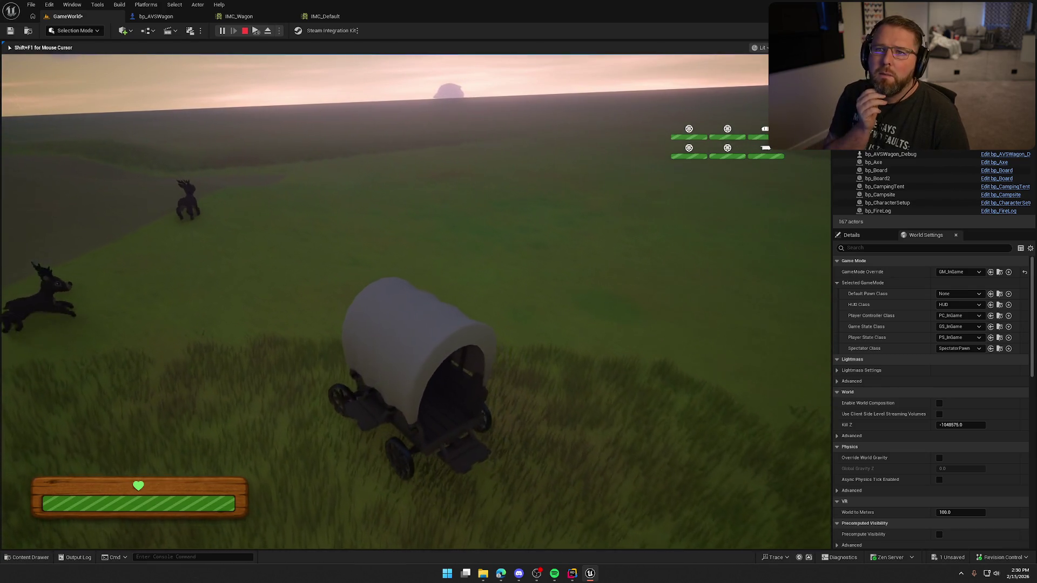
key("a")
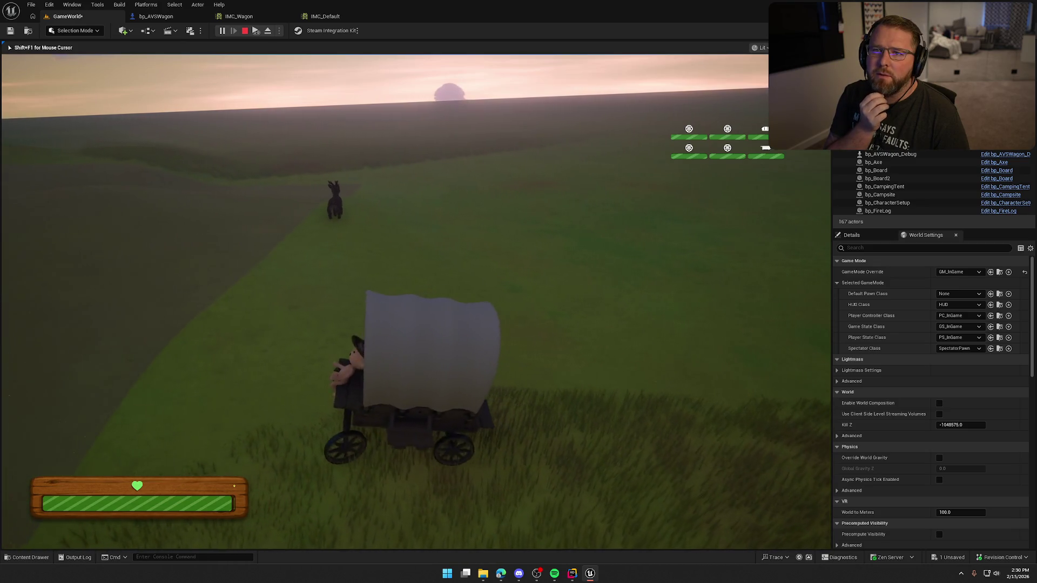
key("a")
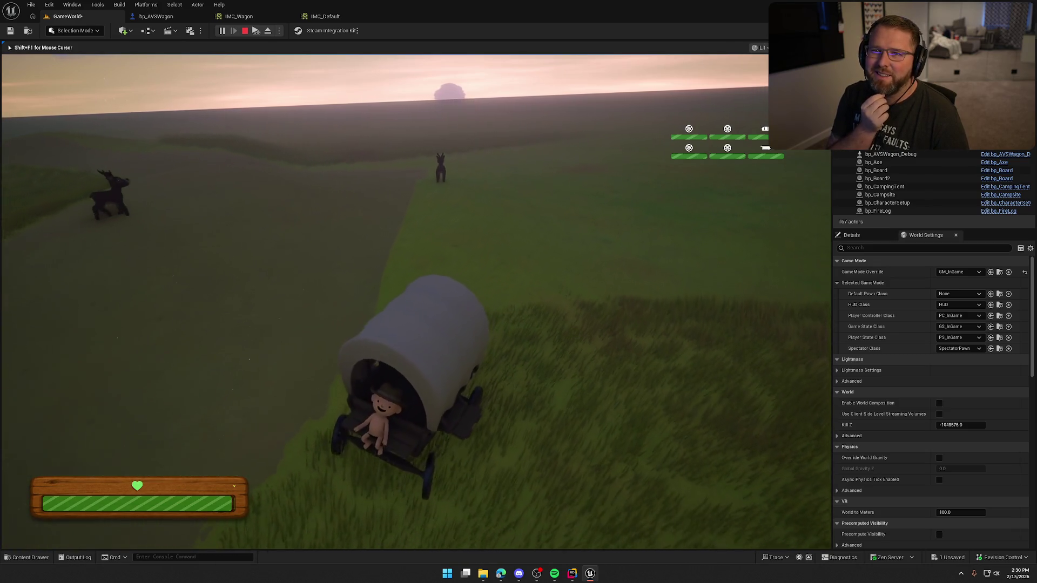
key("a")
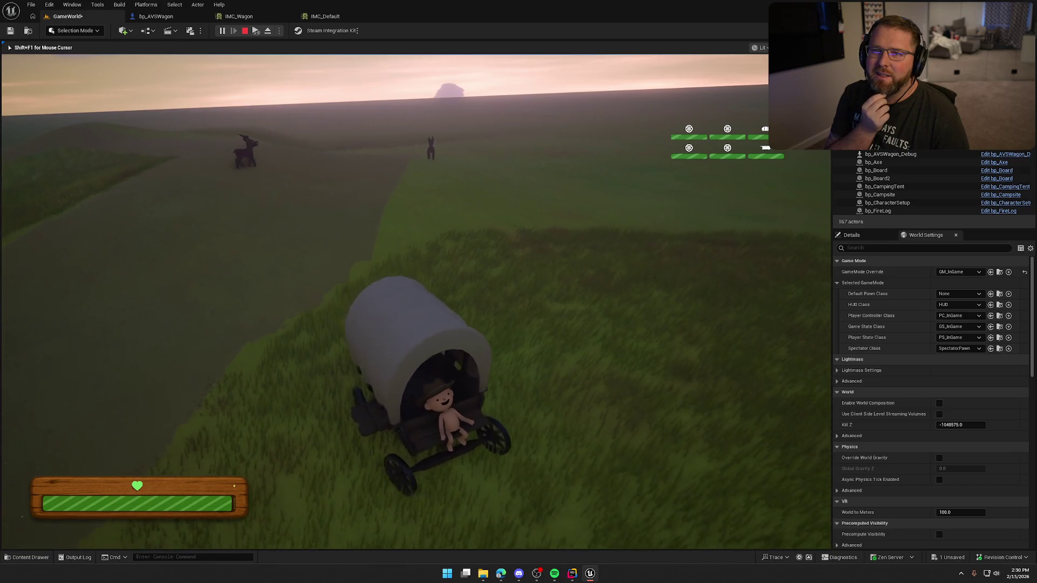
key("d")
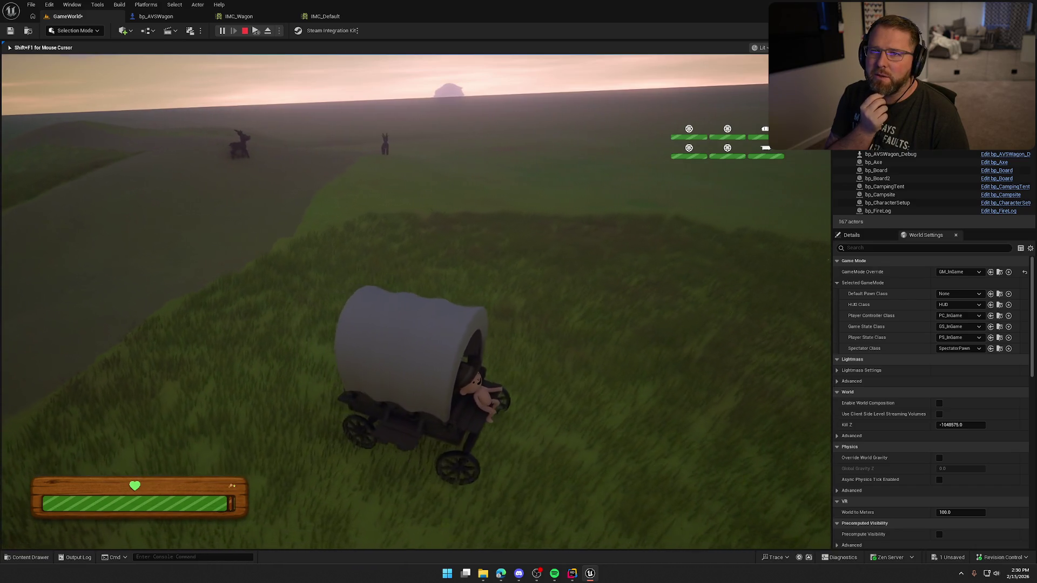
key("d")
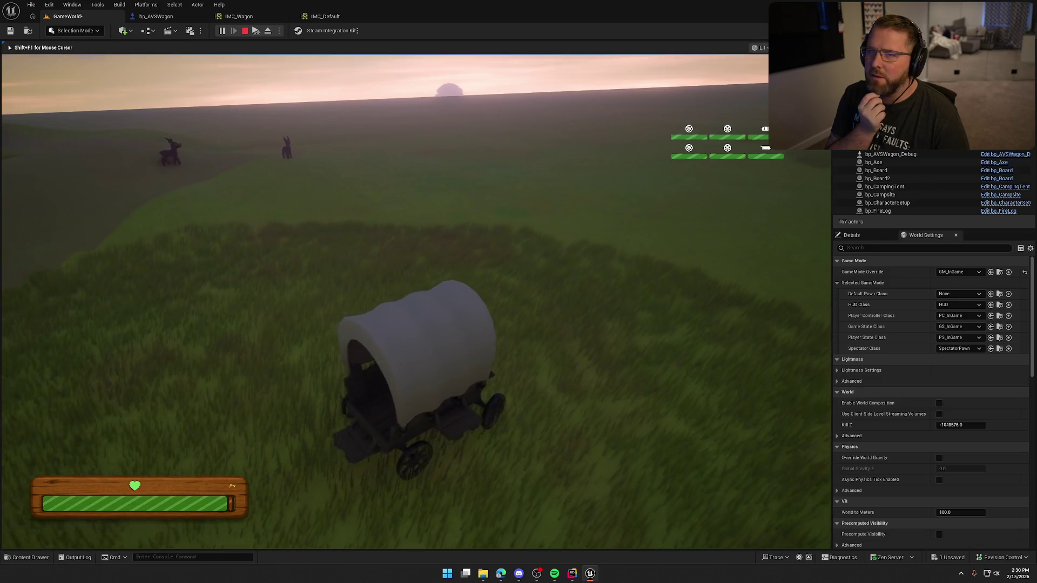
key("a")
key("d")
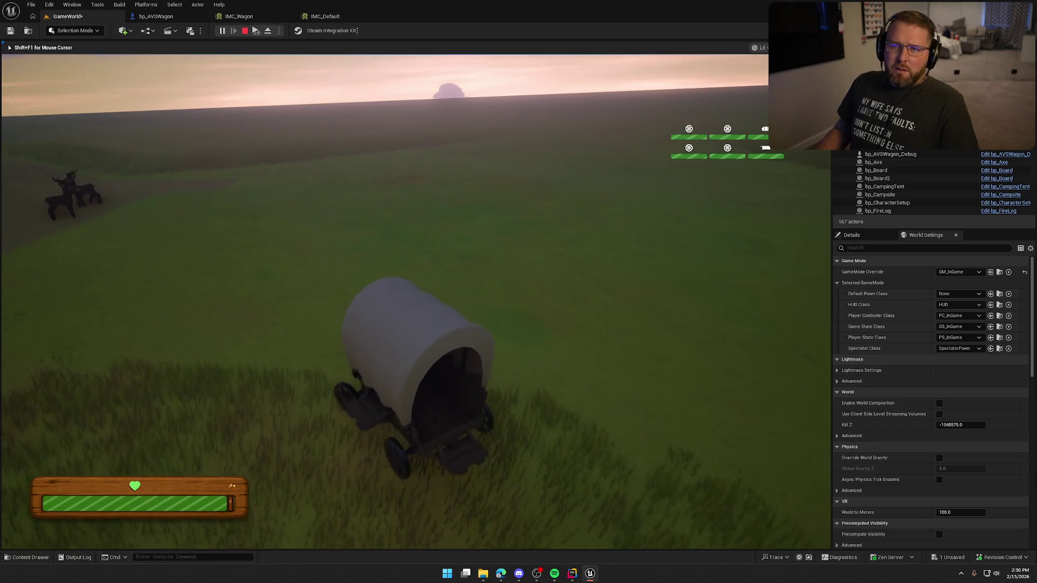
key("a")
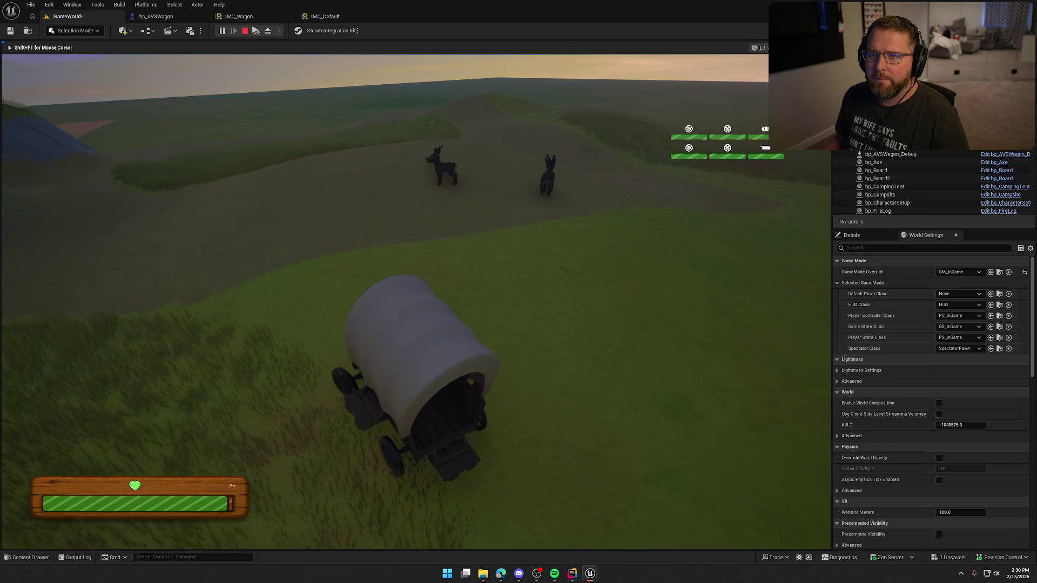
key("a")
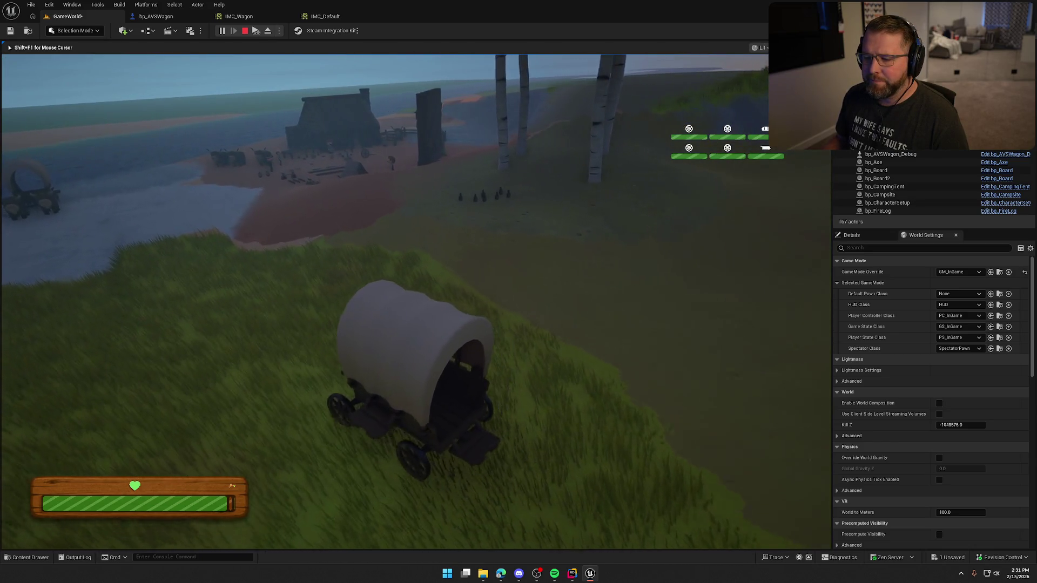
key("a")
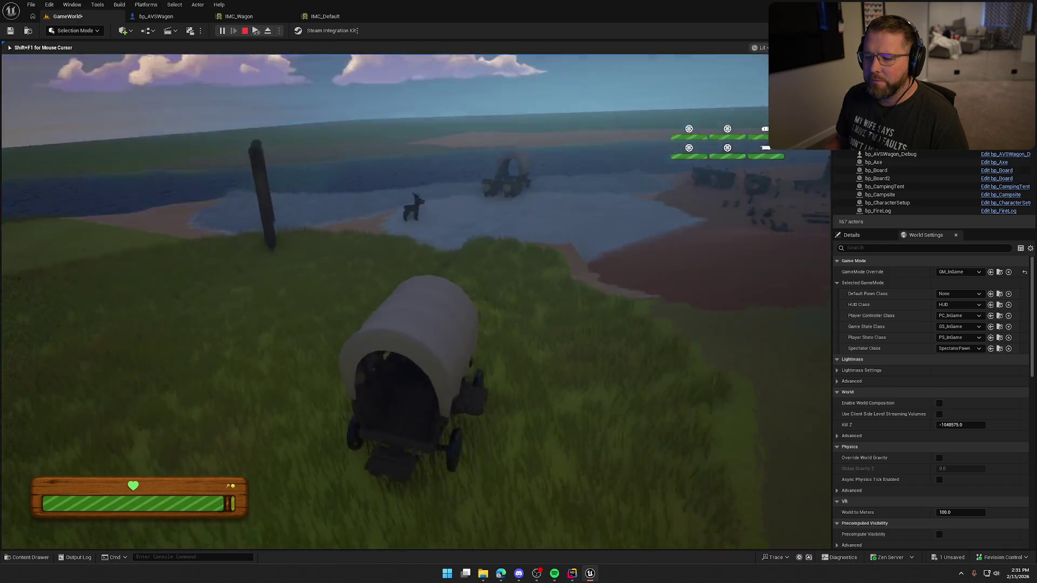
key("d")
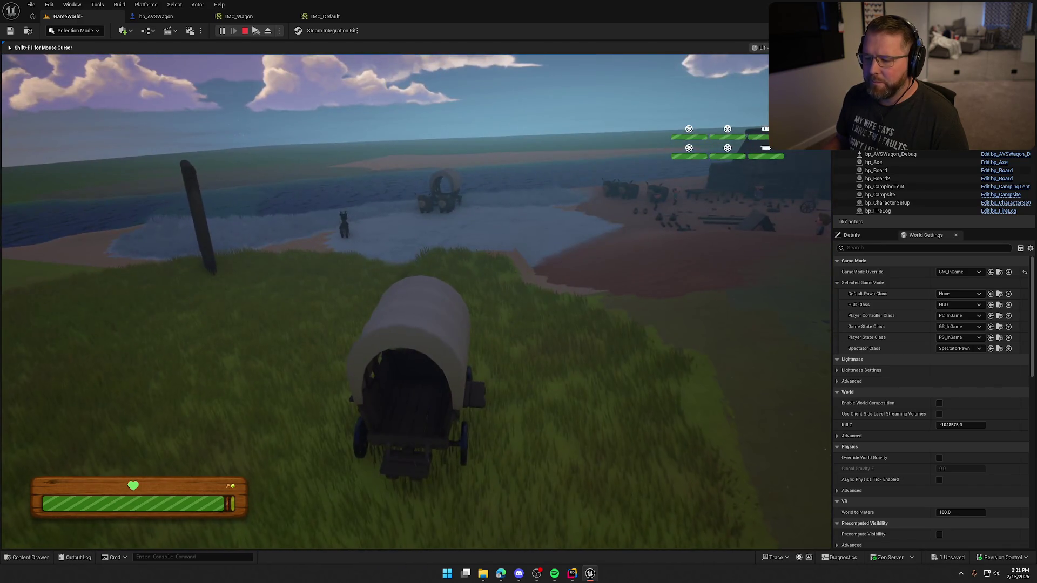
key("d")
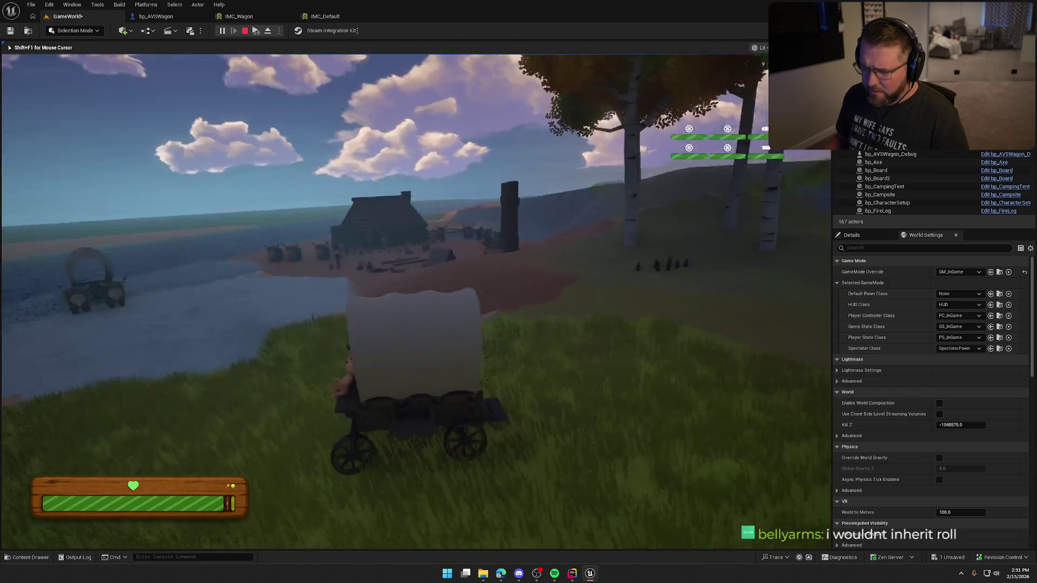
key("d")
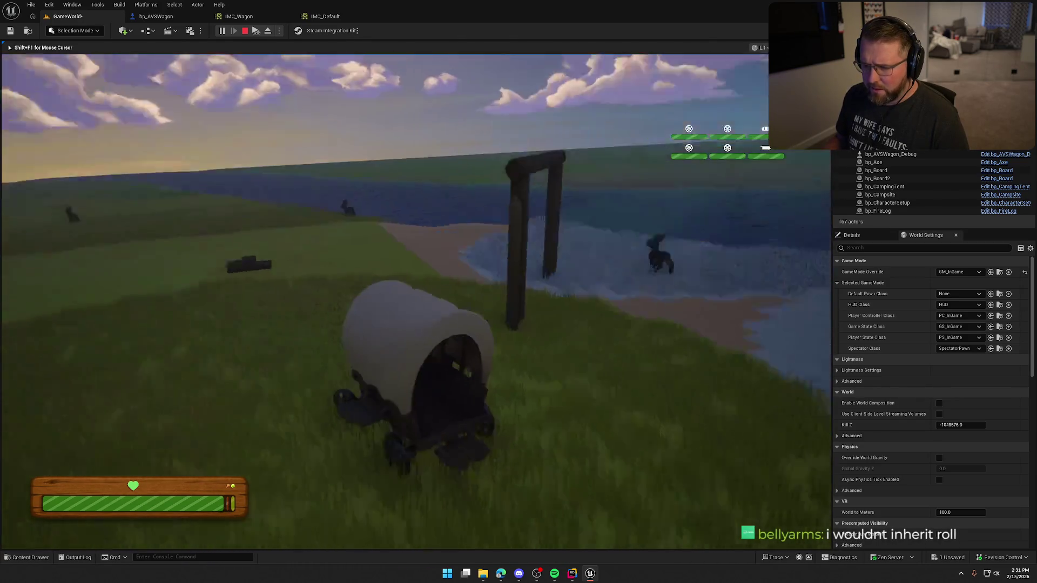
key("d")
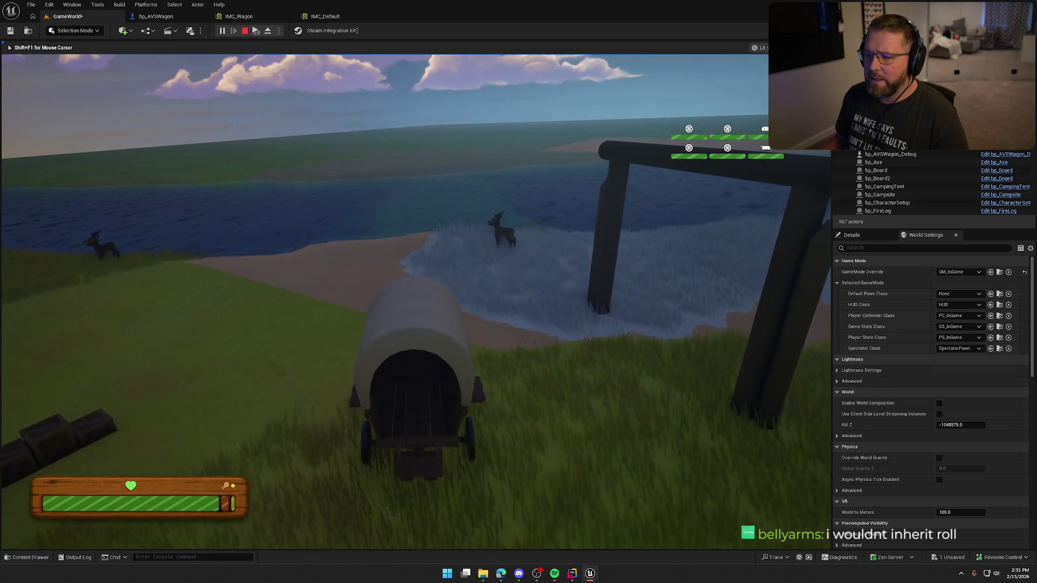
Step: Drive onto the river bank, into the water, and back out onto the sand
key("d")
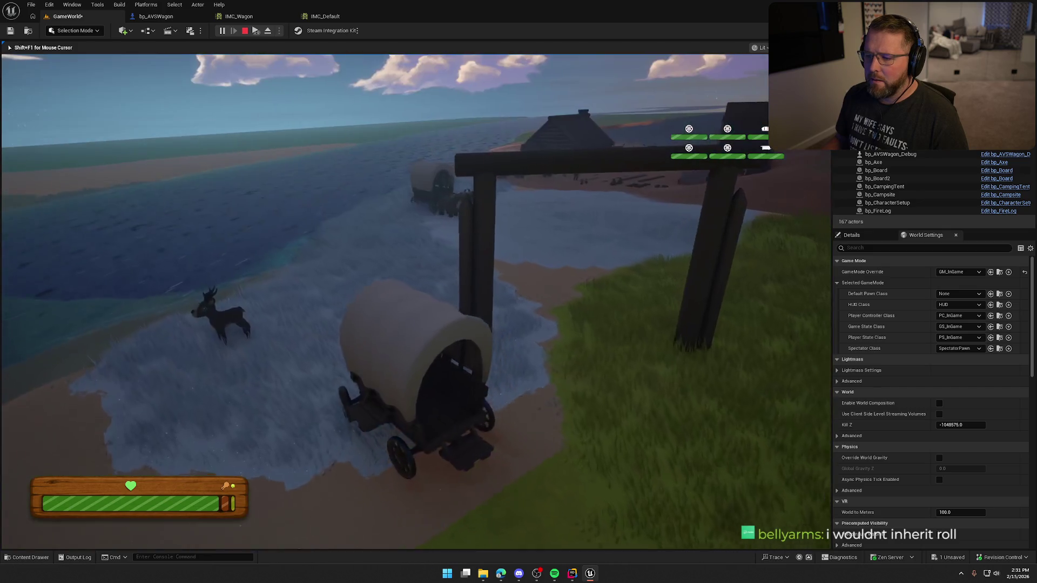
key("a")
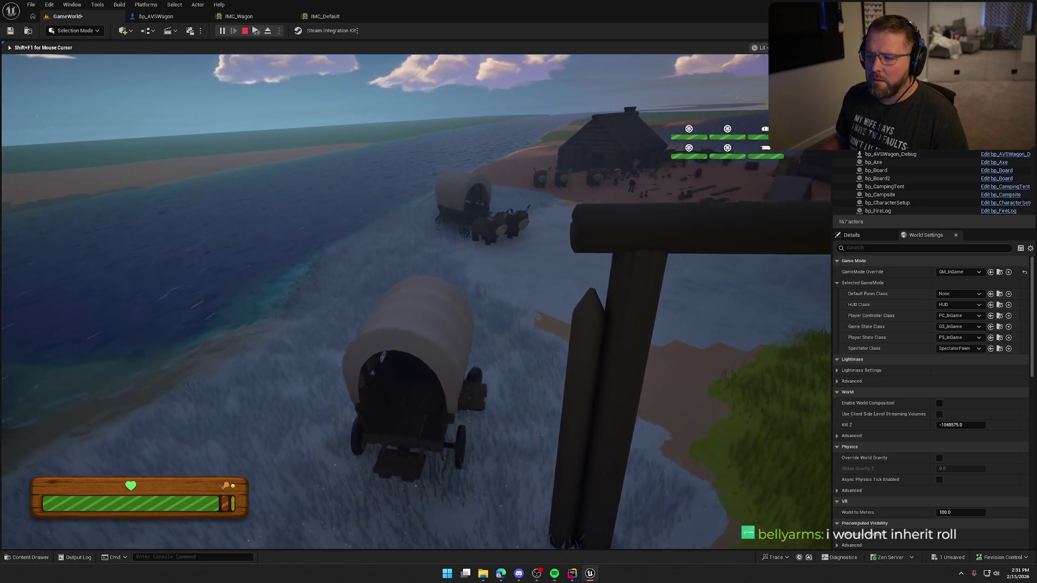
key("d")
key("d")
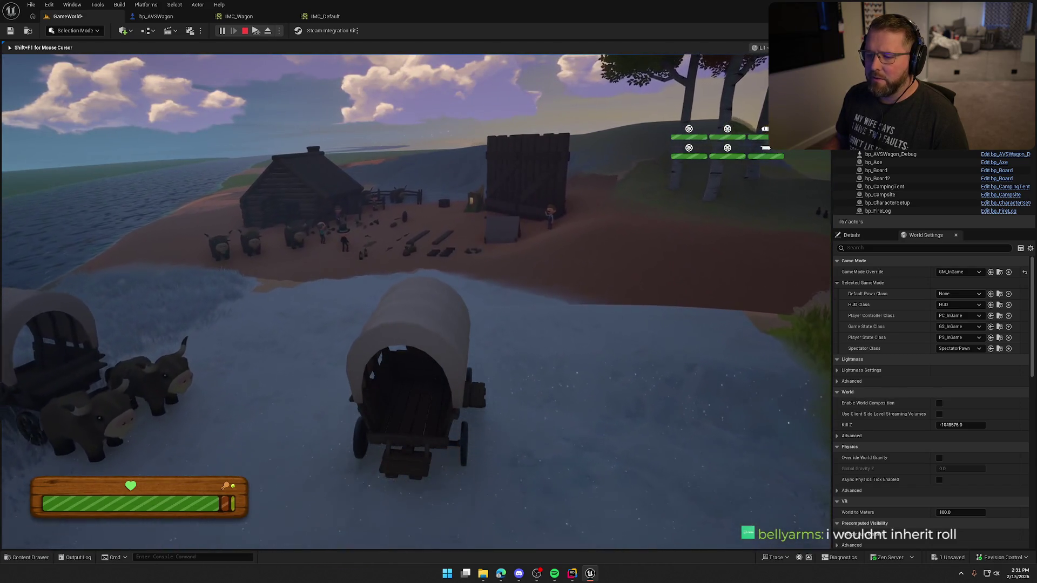
key("w")
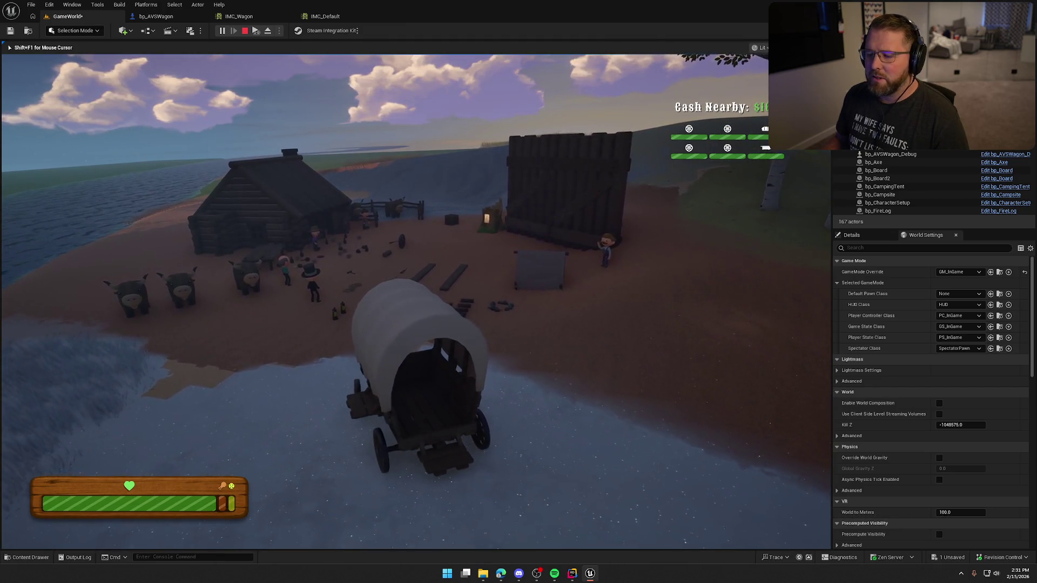
key("a")
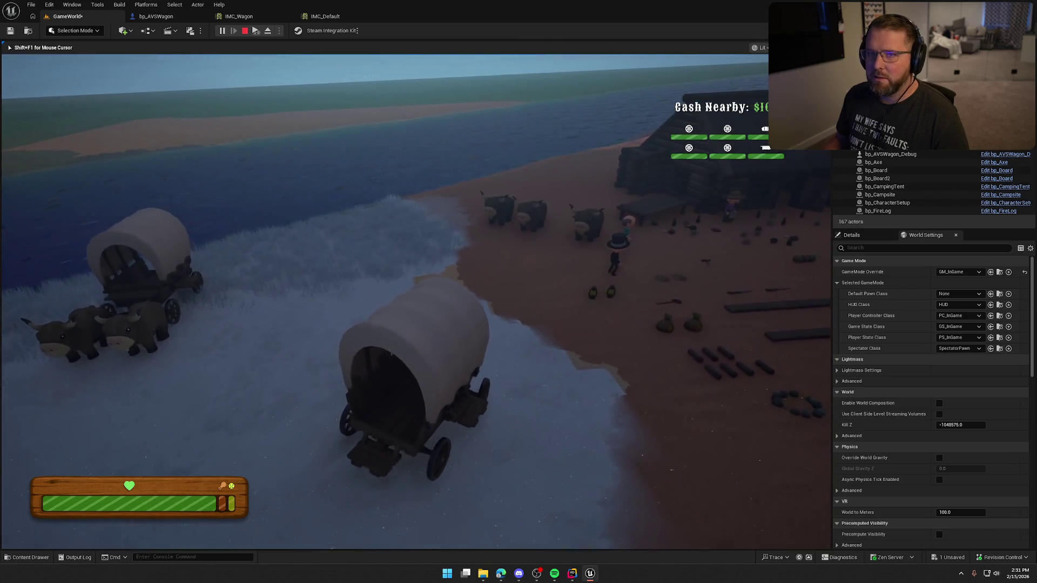
key("a")
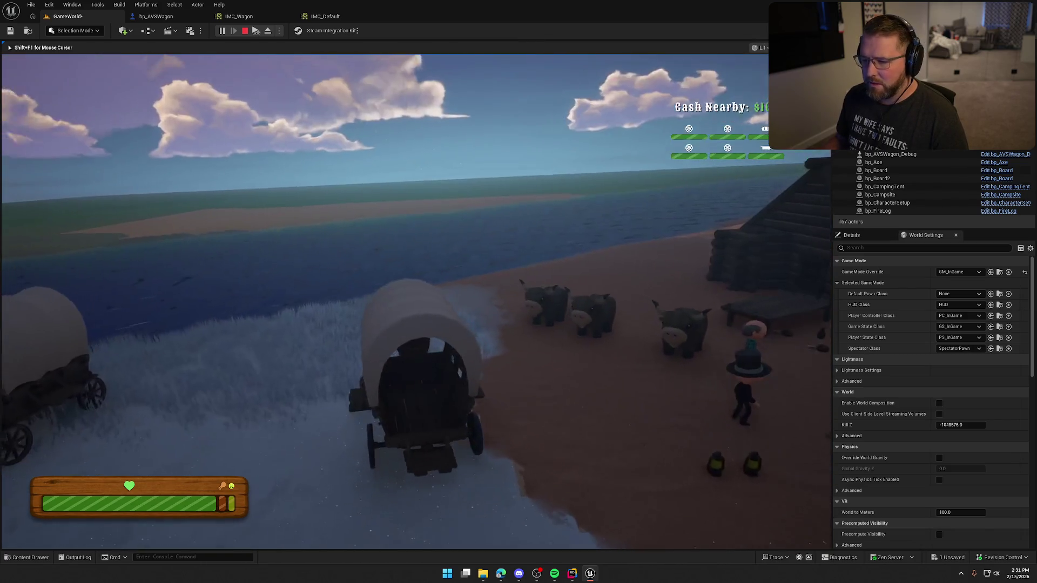
key("a")
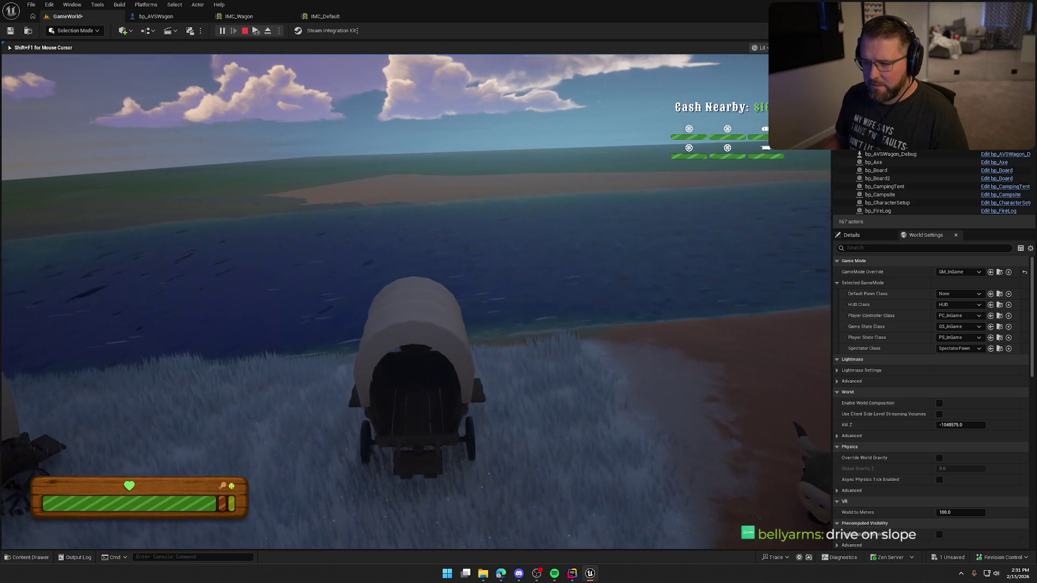
key("w")
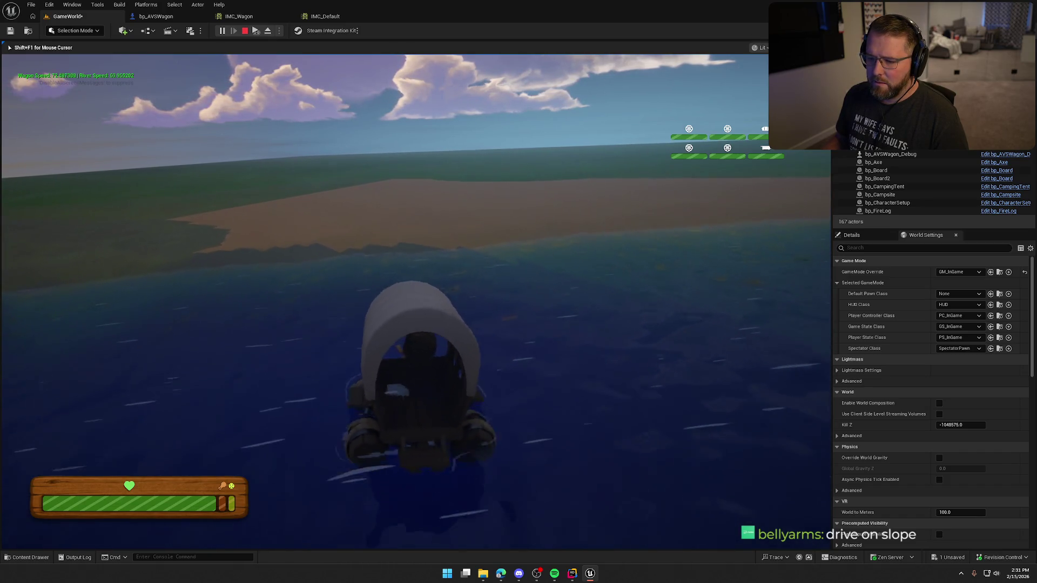
key("w")
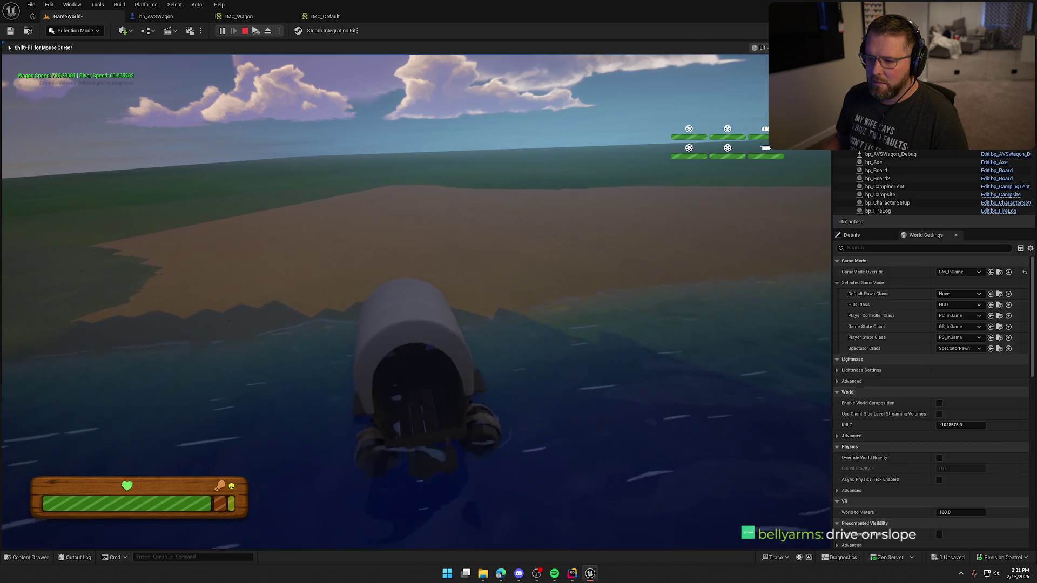
key("w")
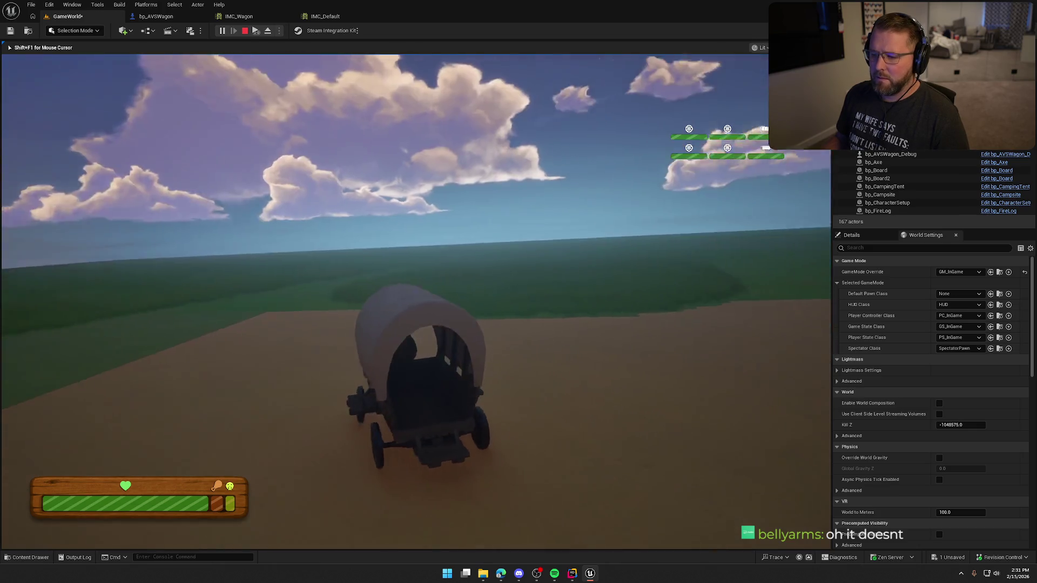
Step: Turn the wagon to face the river, drive it off the beach into the water, then stop
key("d")
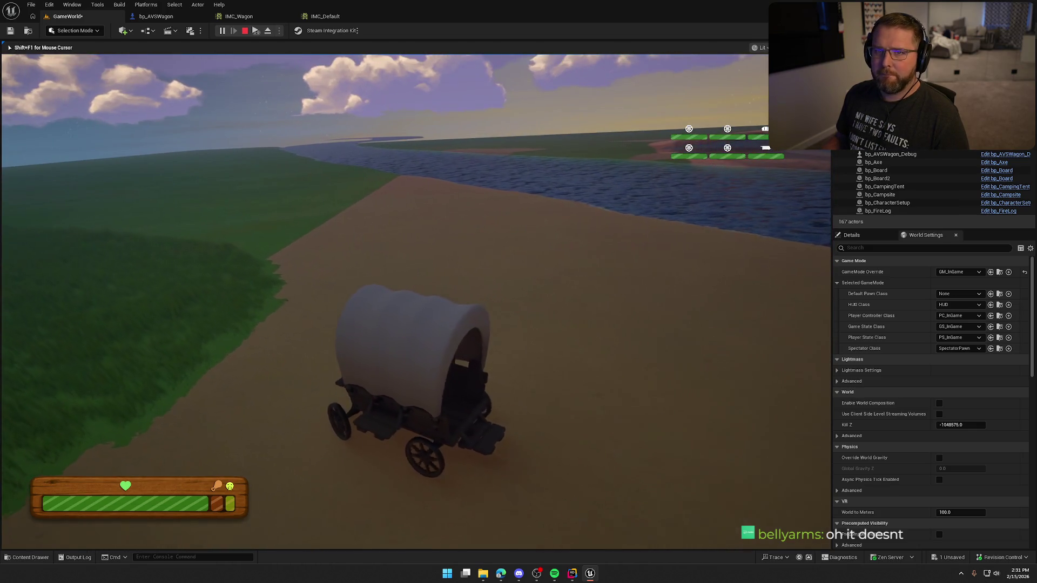
key("d")
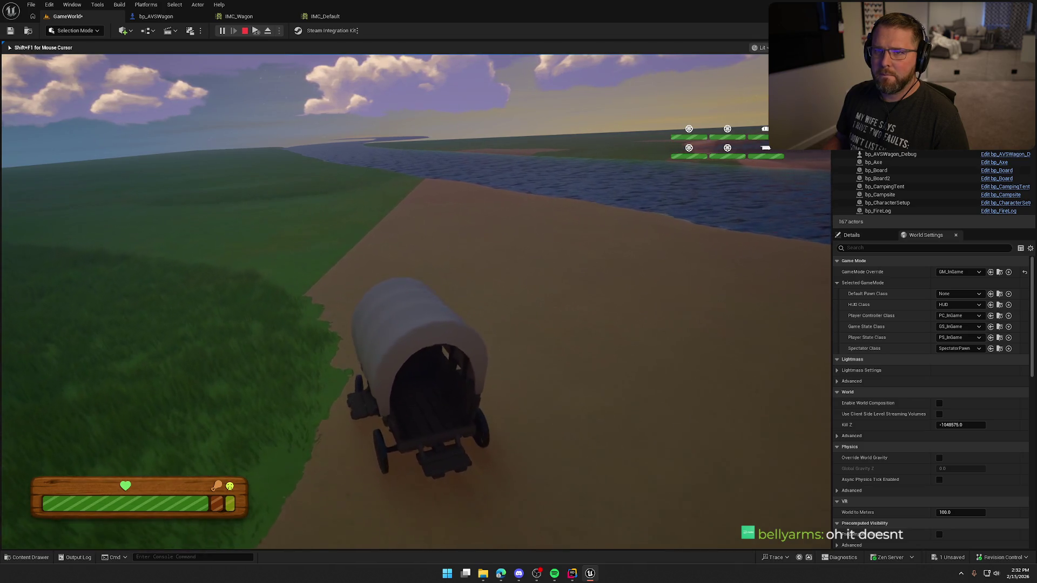
key("d")
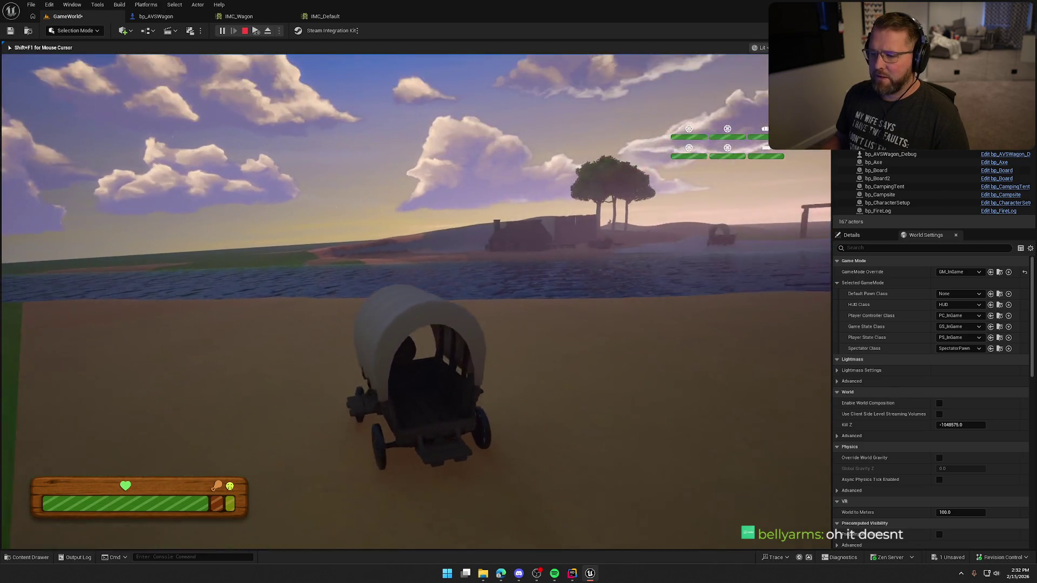
key("w")
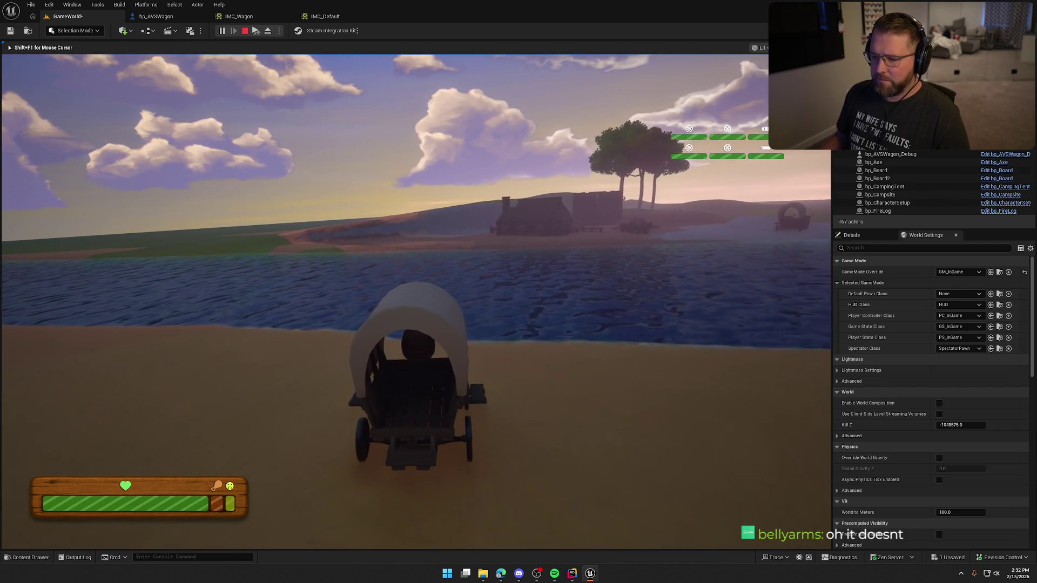
key("w")
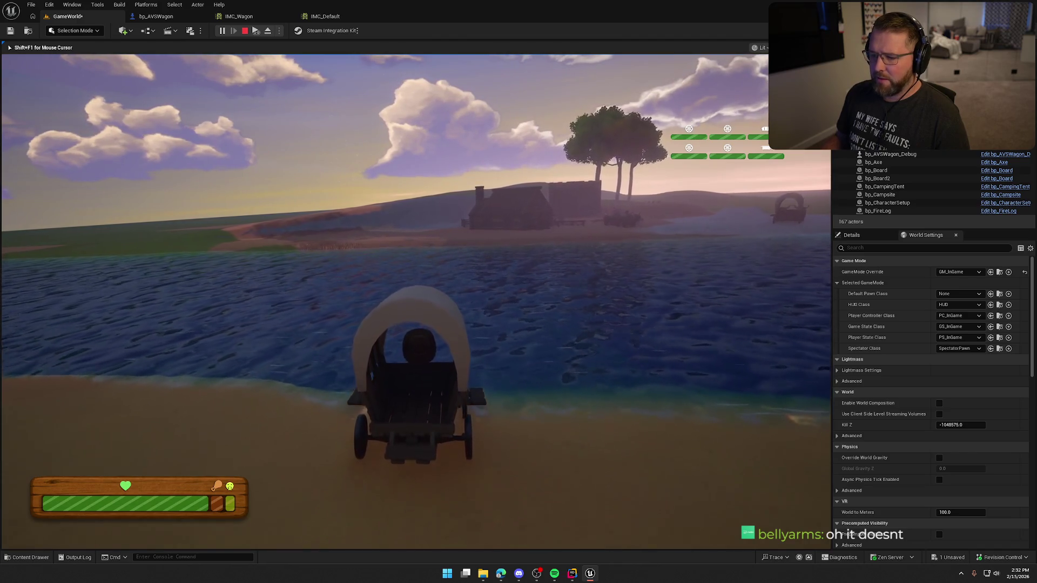
key("w")
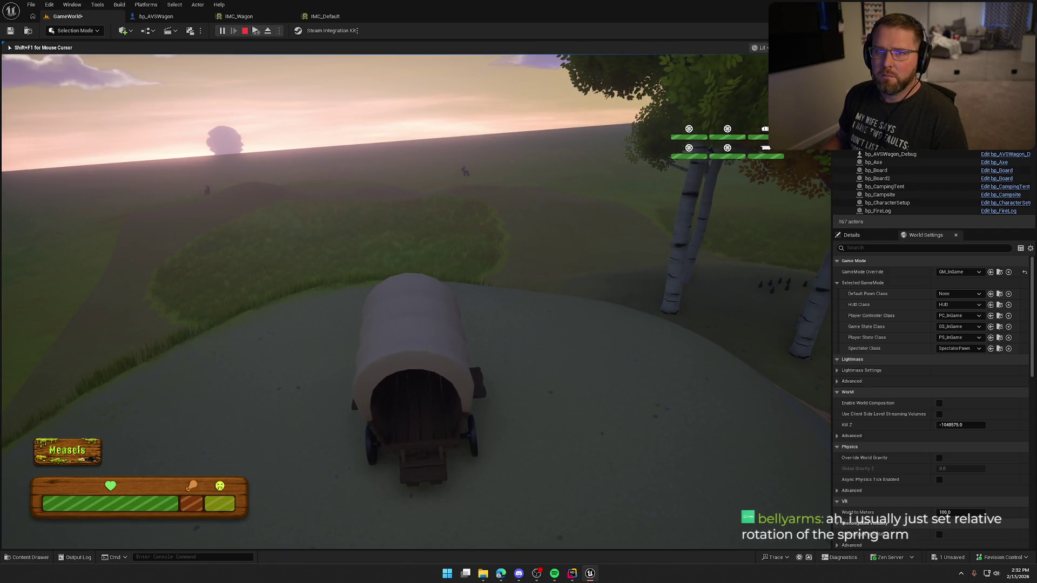
key("Escape")
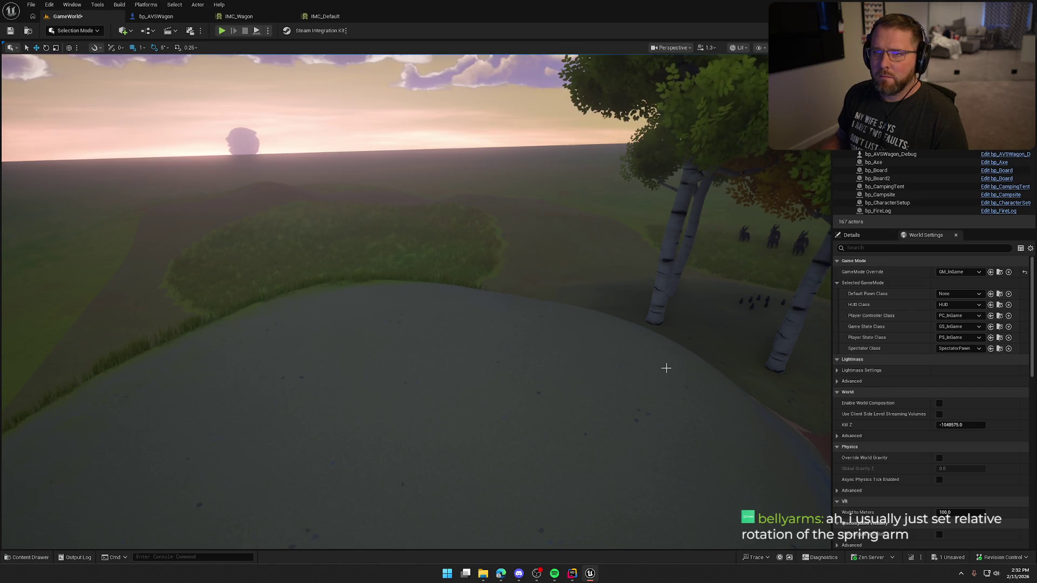
Step: Check bp_AVSWagon's EventGraph, then start a new play session in GameWorld
left_click(156, 16)
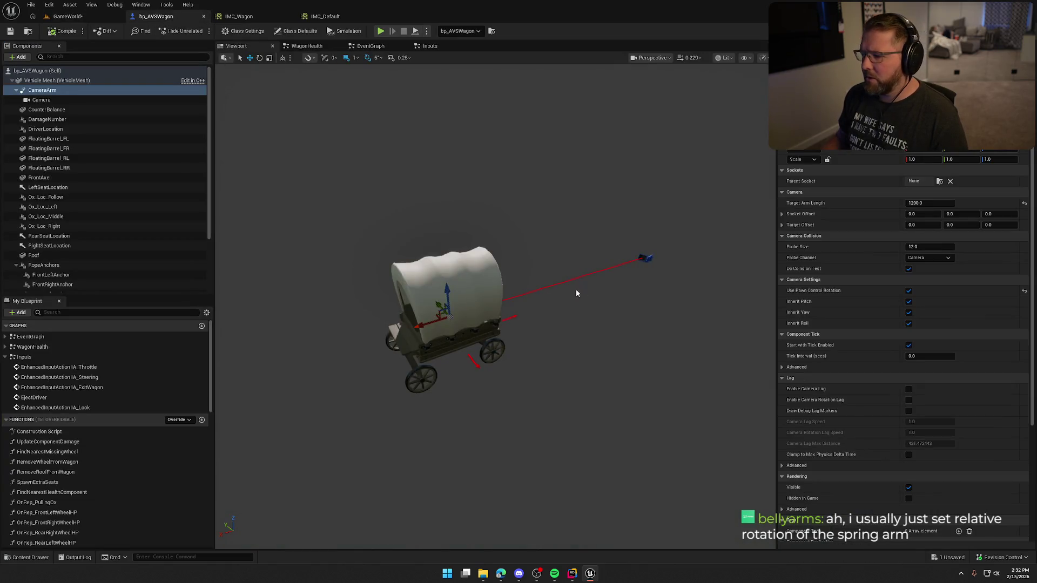
left_click(382, 46)
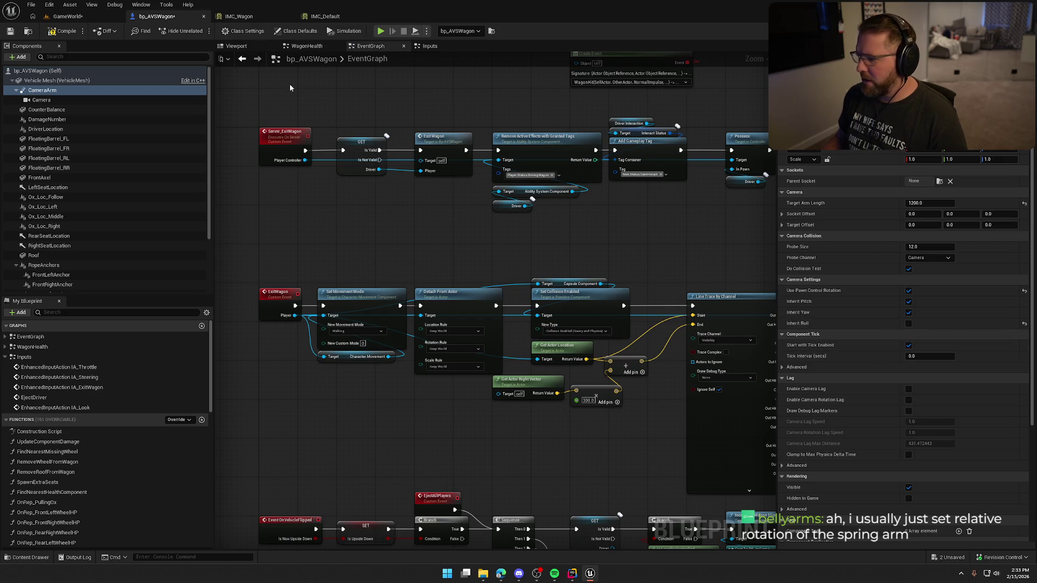
left_click(67, 16)
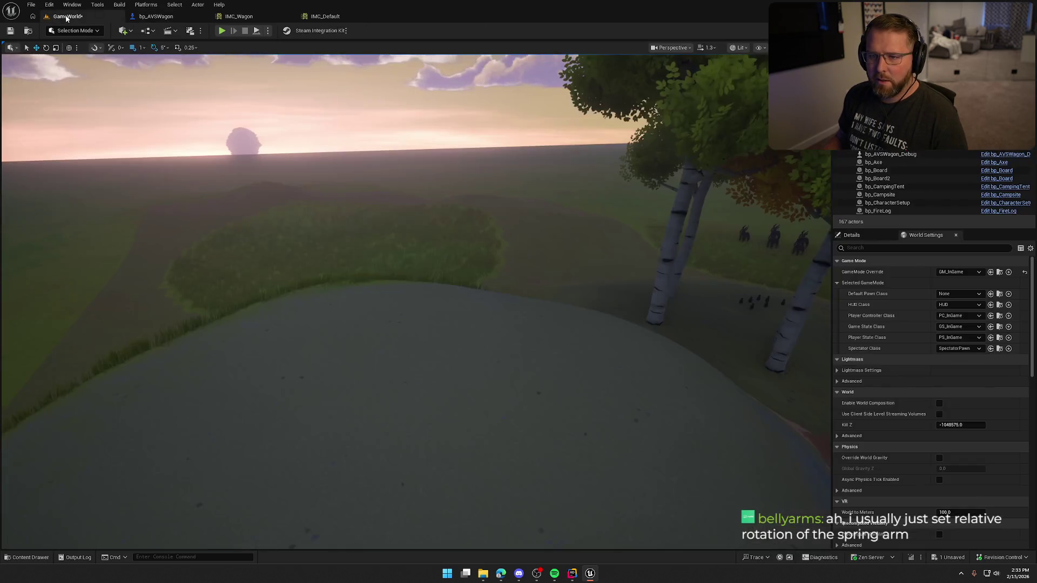
left_click(222, 30)
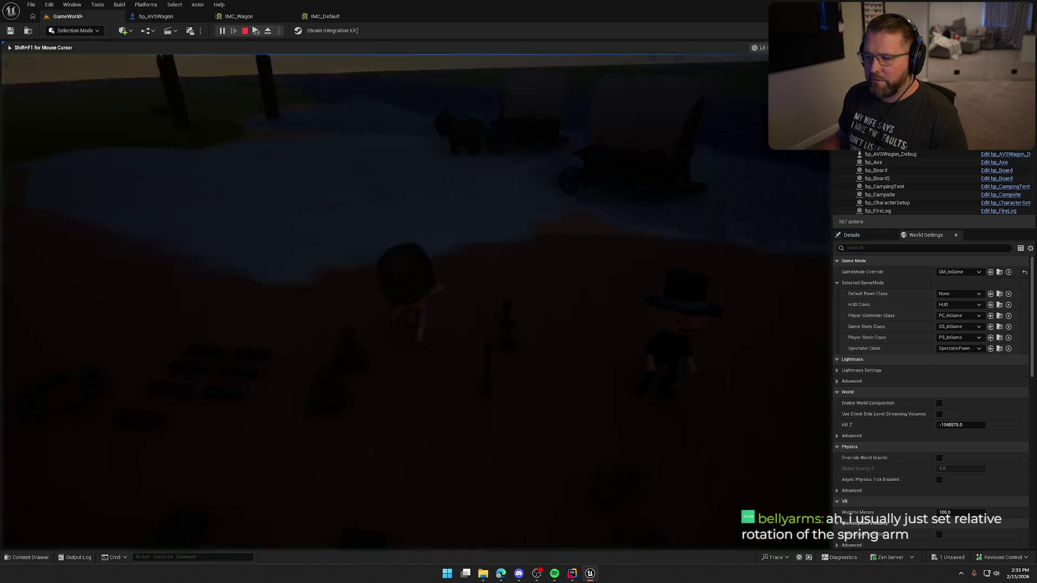
Step: Board the wagon and keep turning left past the fence until it tips over
key("e")
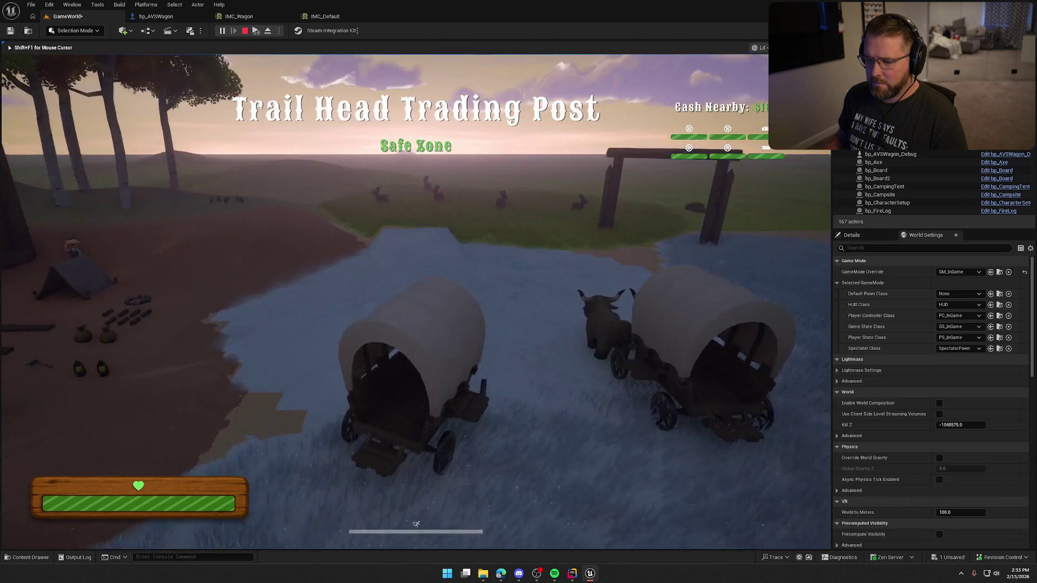
key("w")
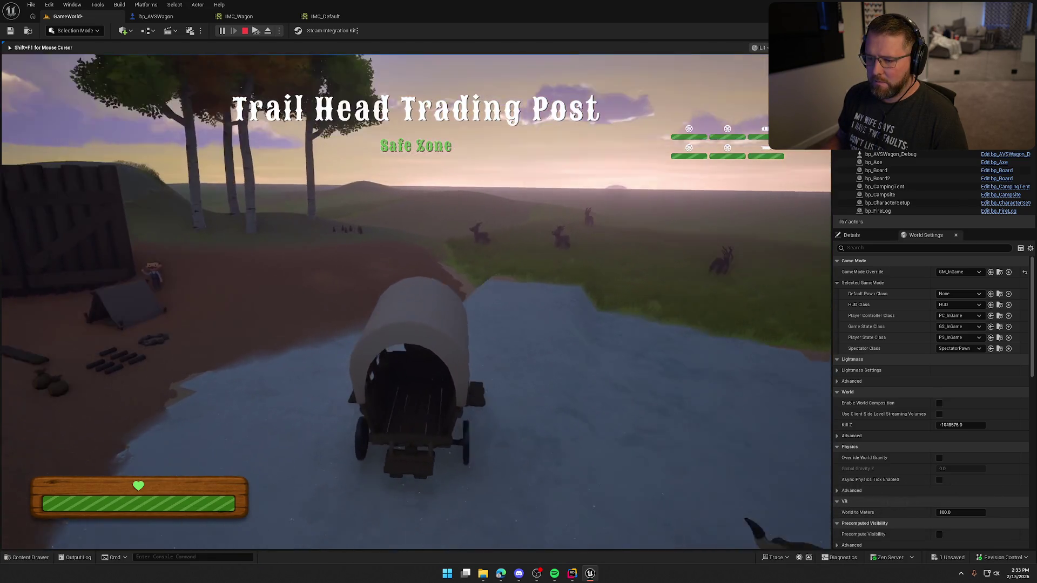
key("a")
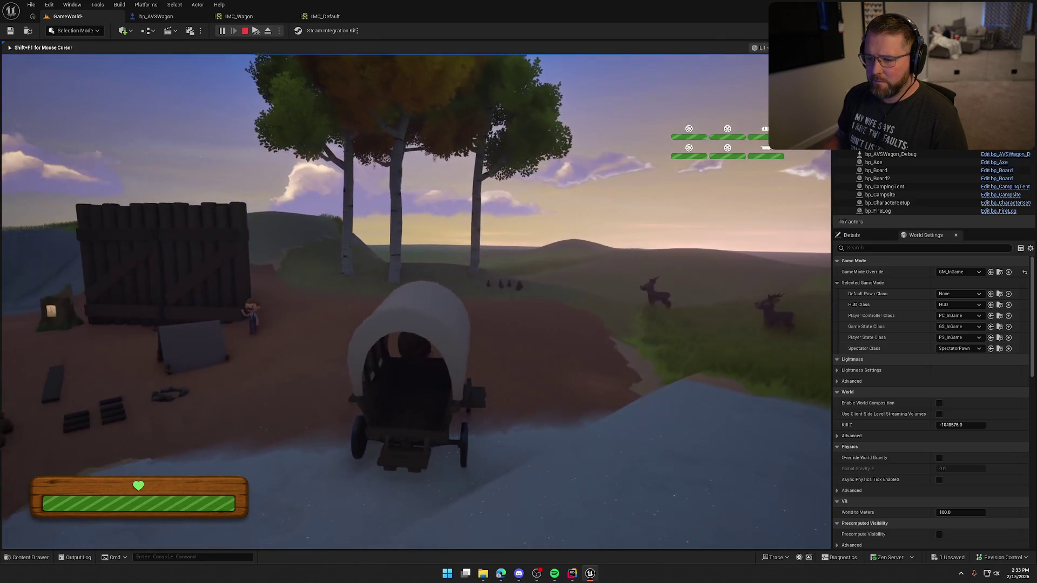
key("a")
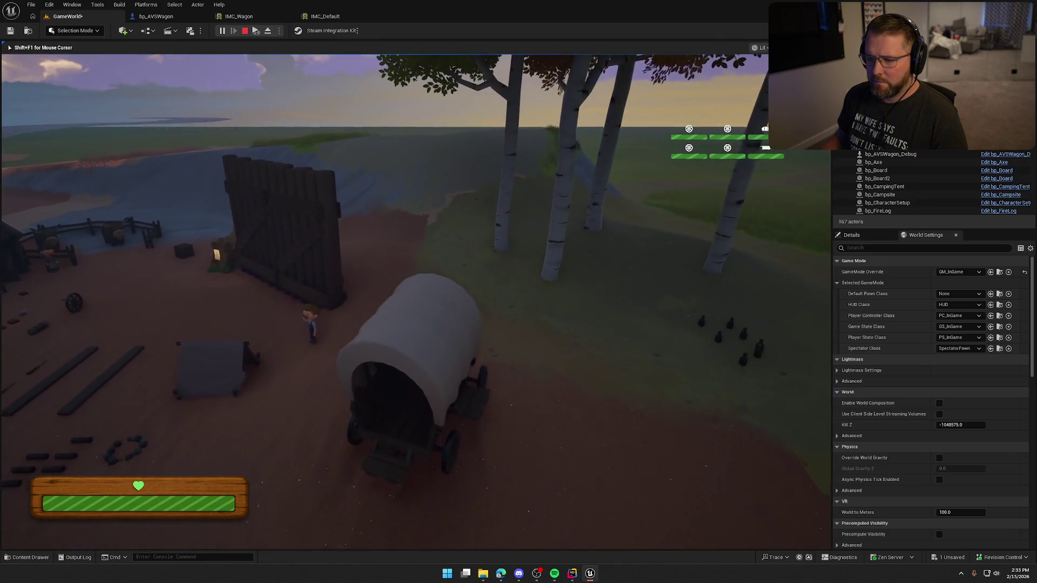
key("a")
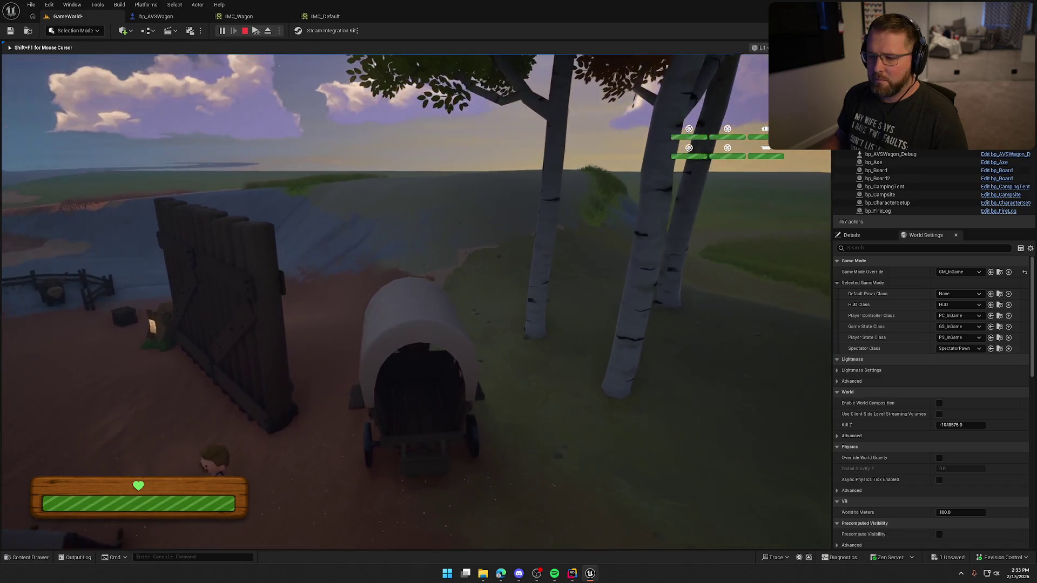
key("a")
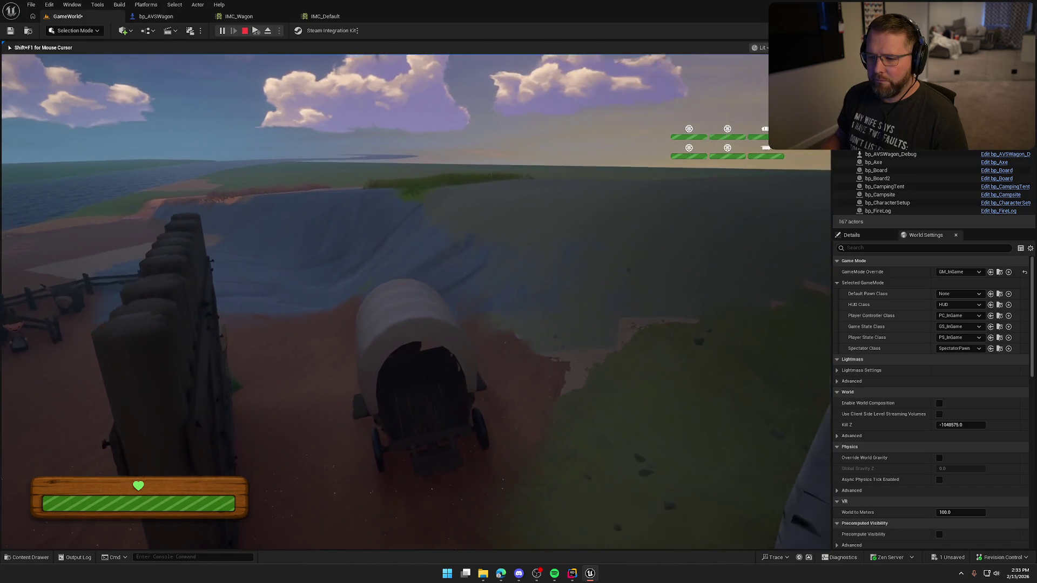
key("a")
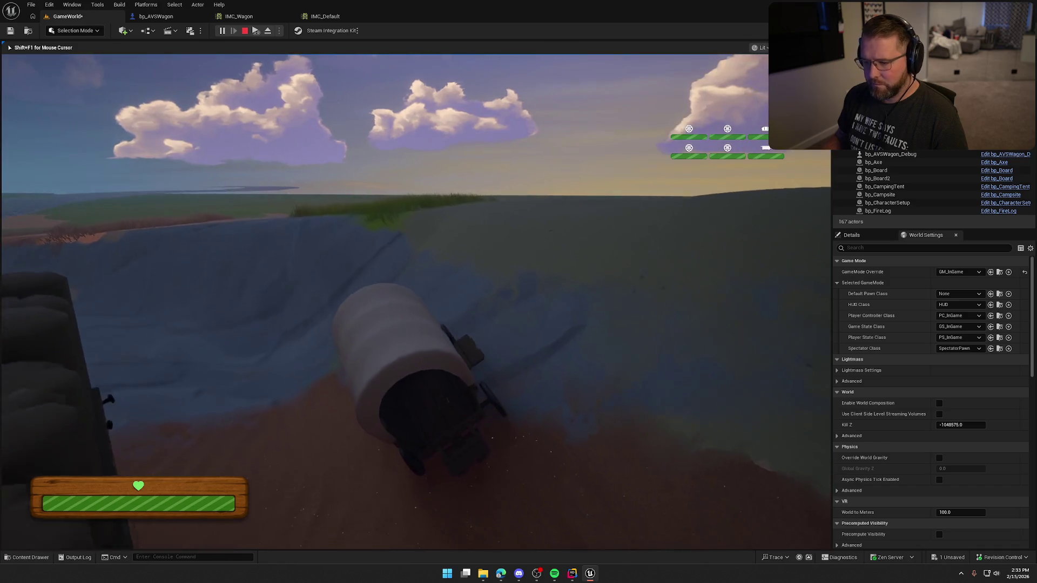
key("a")
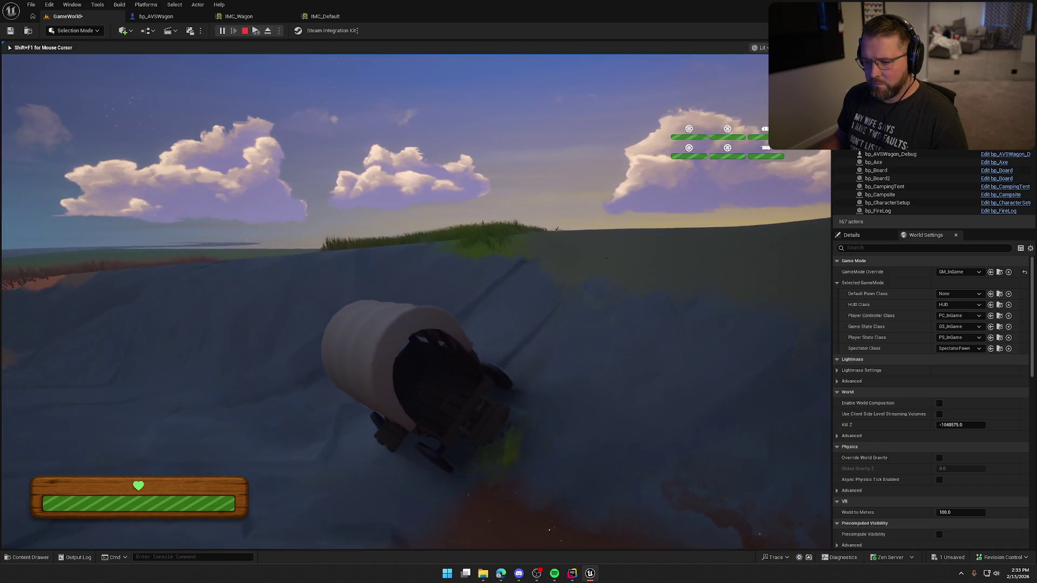
key("a")
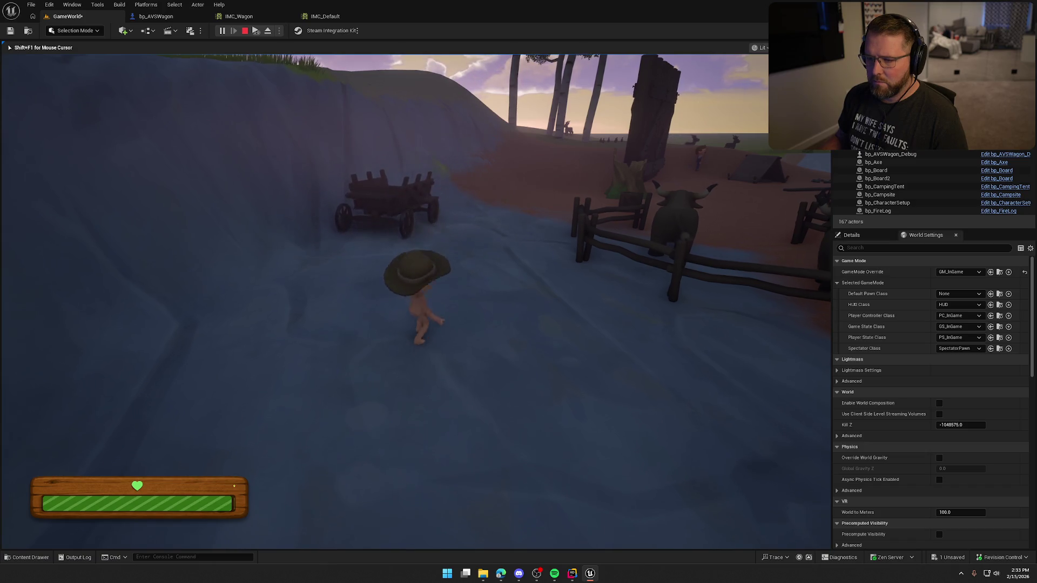
Step: Climb back in, drive onto the beach, dismount and remount, then stop playing
key("w")
key("e")
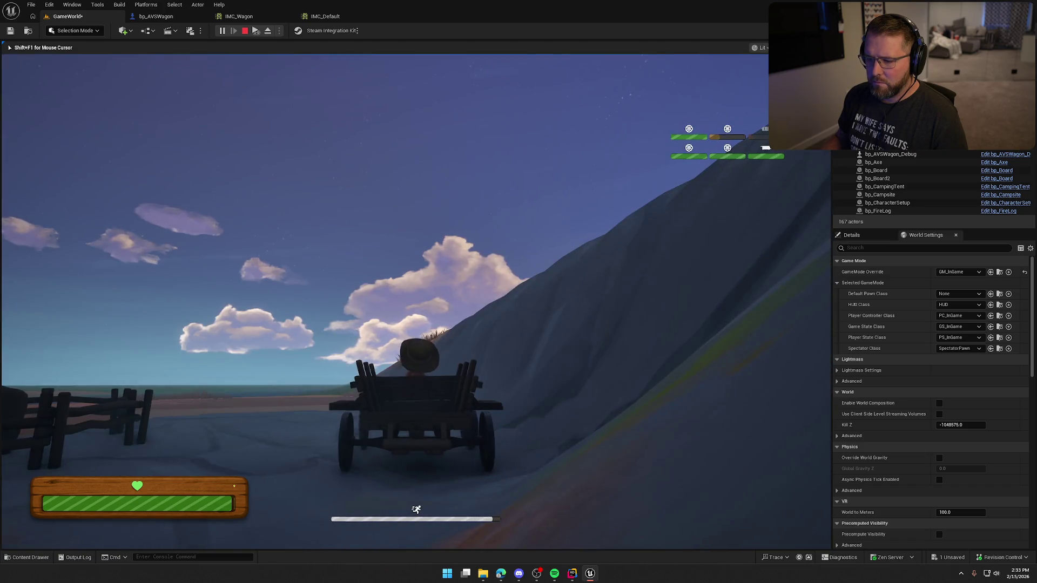
key("w")
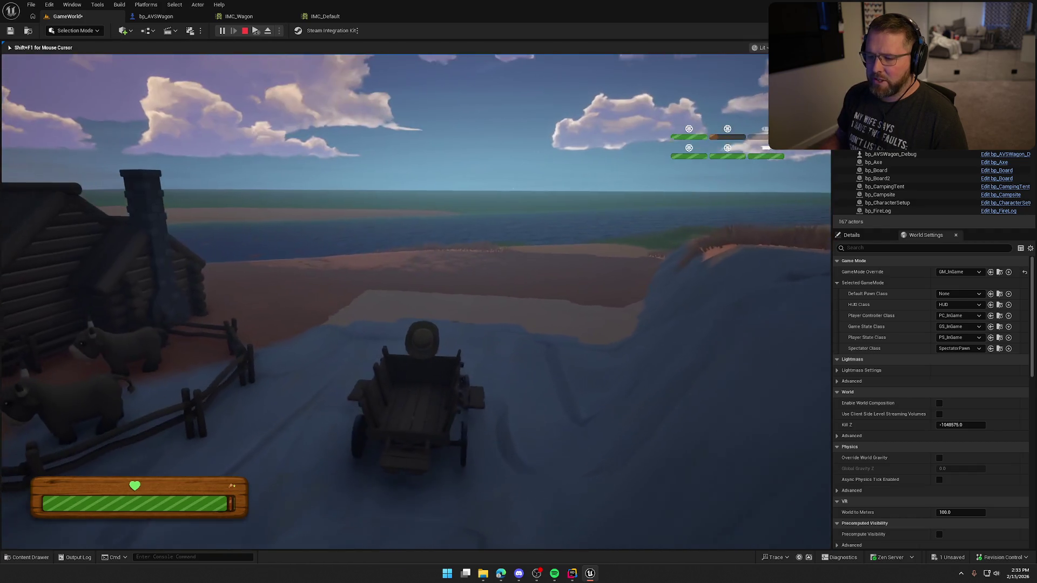
key("w")
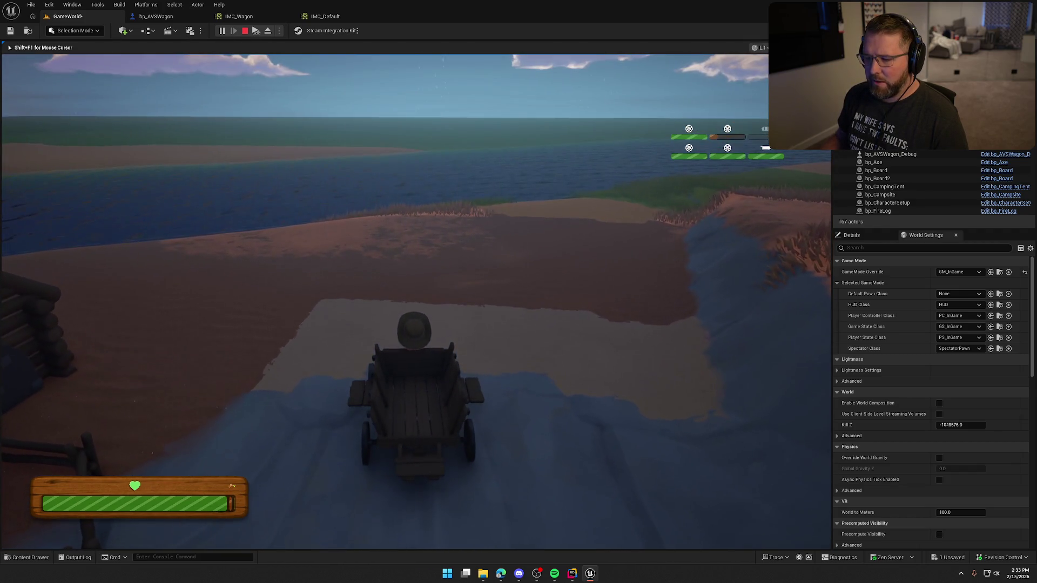
key("e")
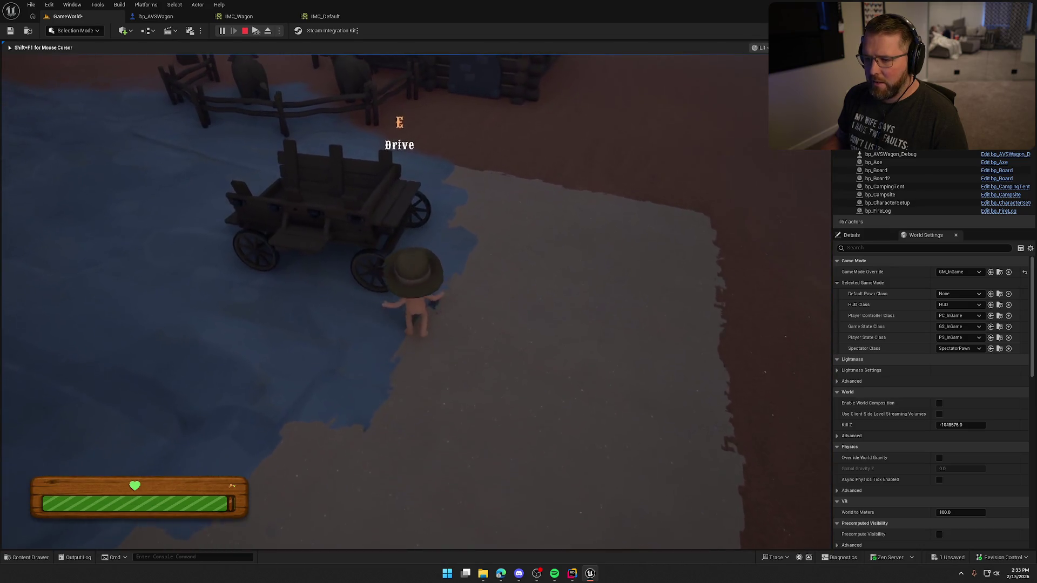
key("e")
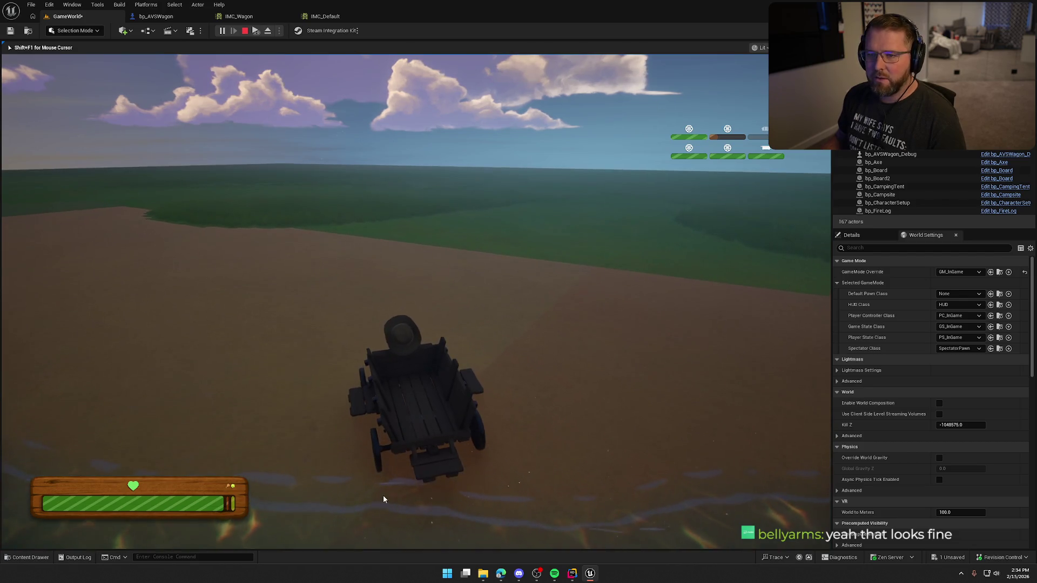
key("Escape")
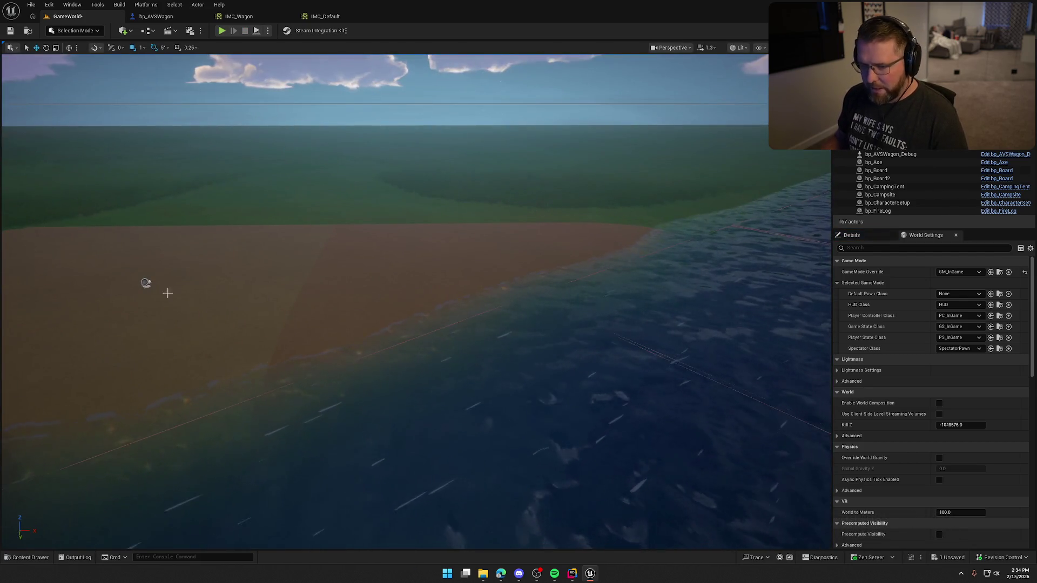
Step: Set bp_RiverLogic's Min Current Speed to 10 and start a play test
left_click(853, 235)
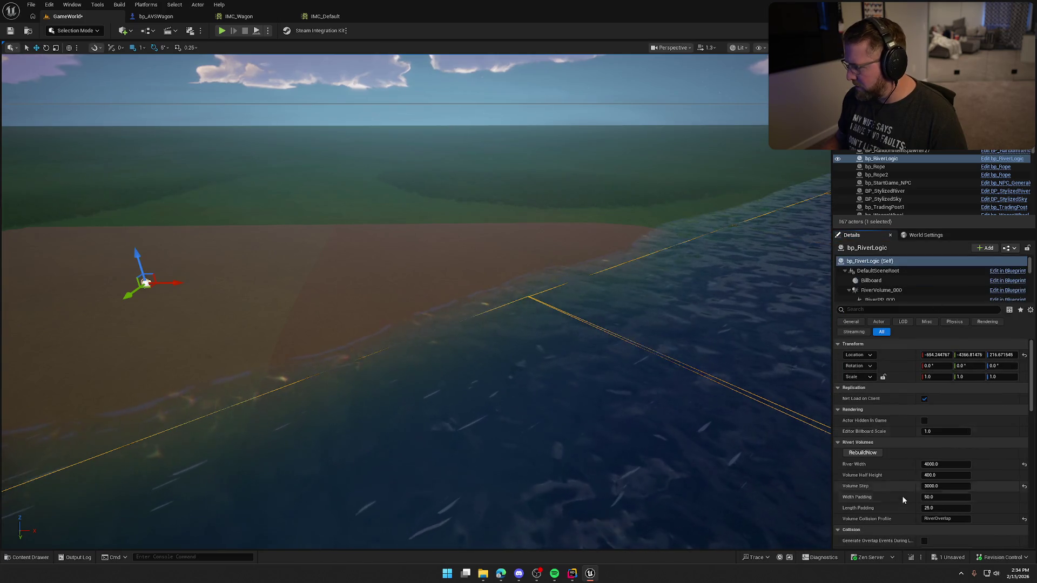
scroll(896, 504, "down", 10)
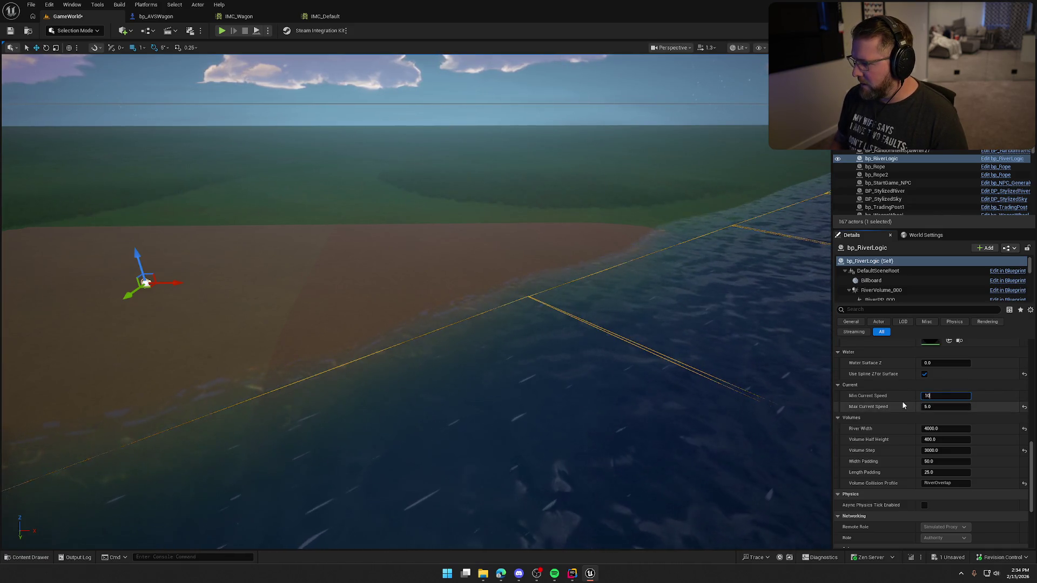
type("10")
key("Tab")
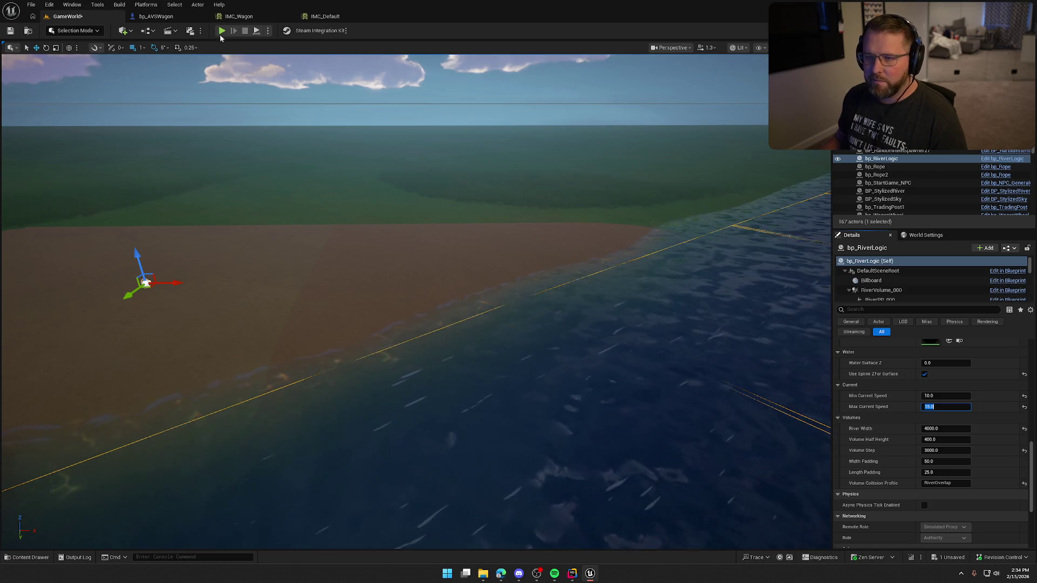
key("alt+p")
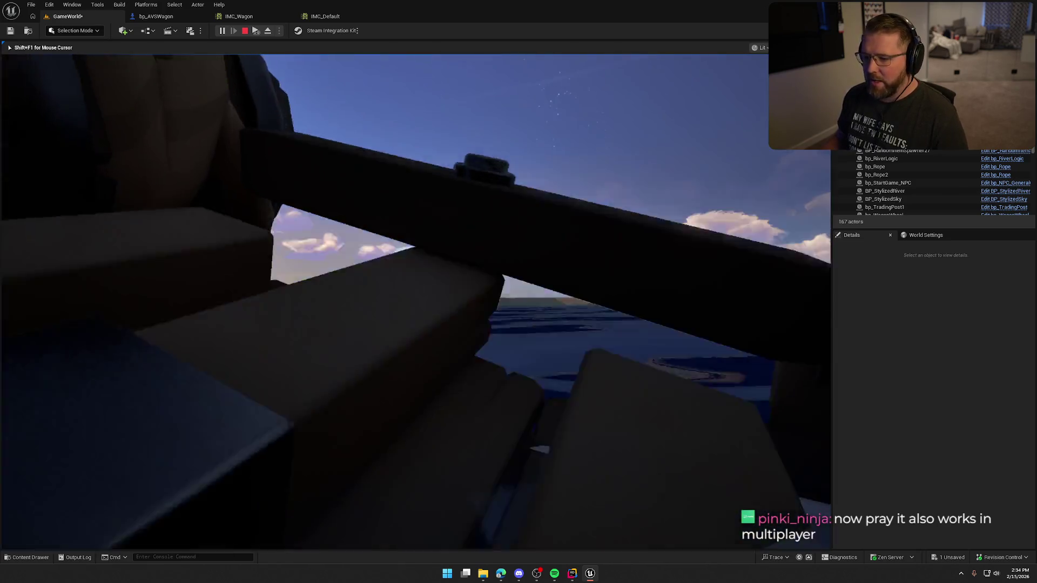
Step: Restart play, board the wagon and drive it toward the river, then stop
key("Escape")
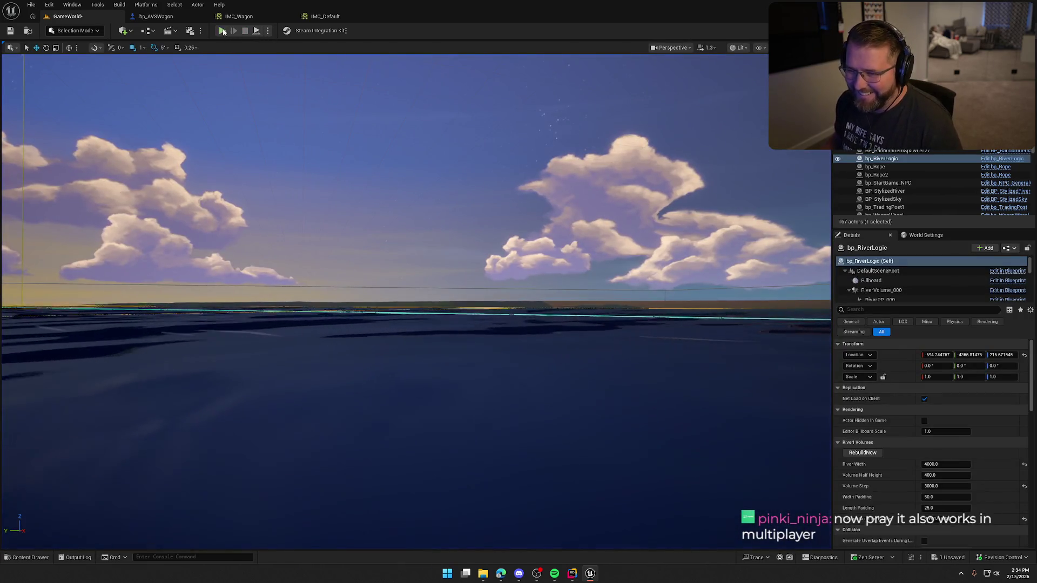
key("alt+p")
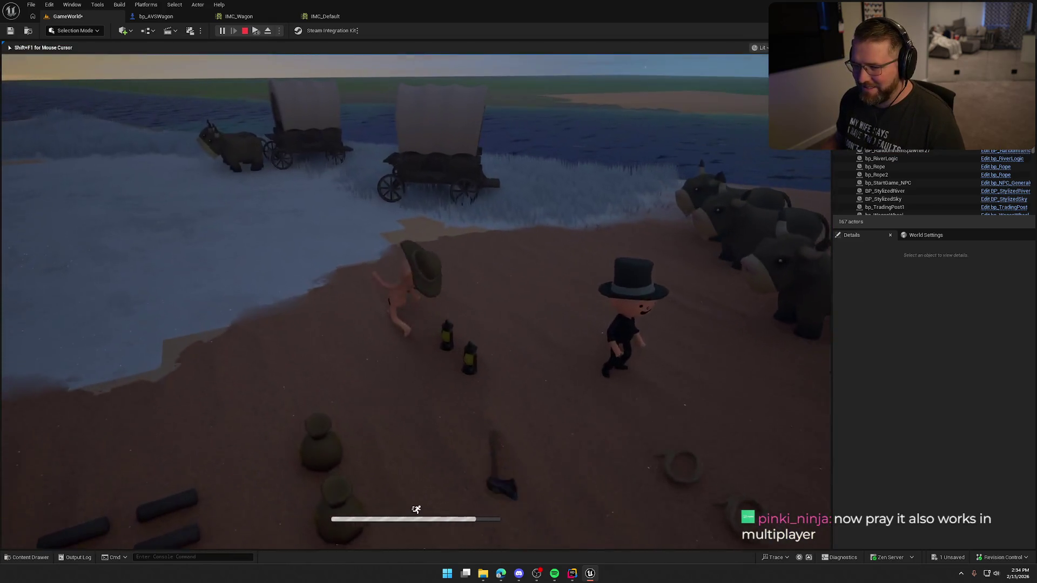
key("e")
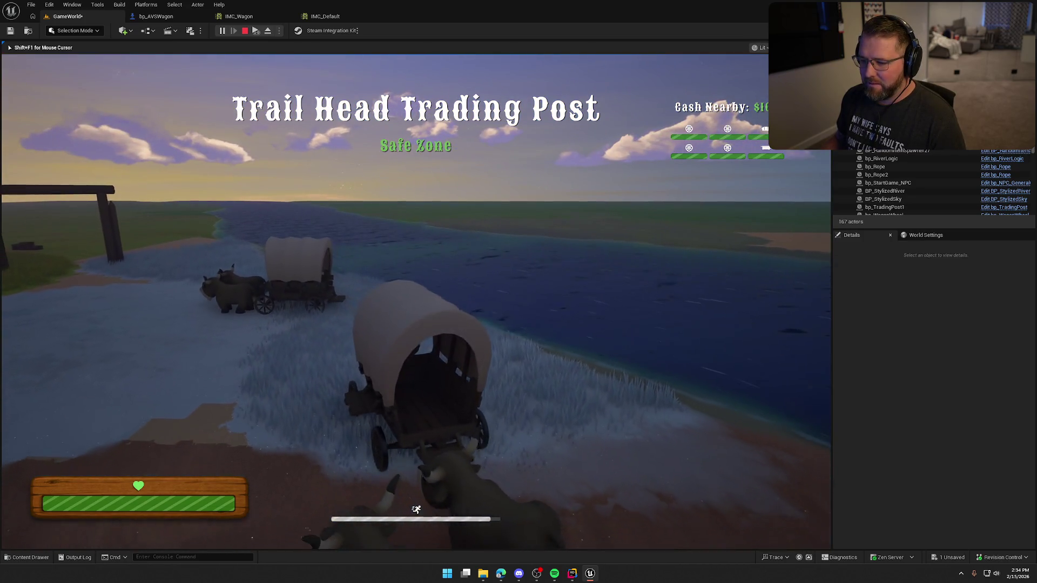
key("w")
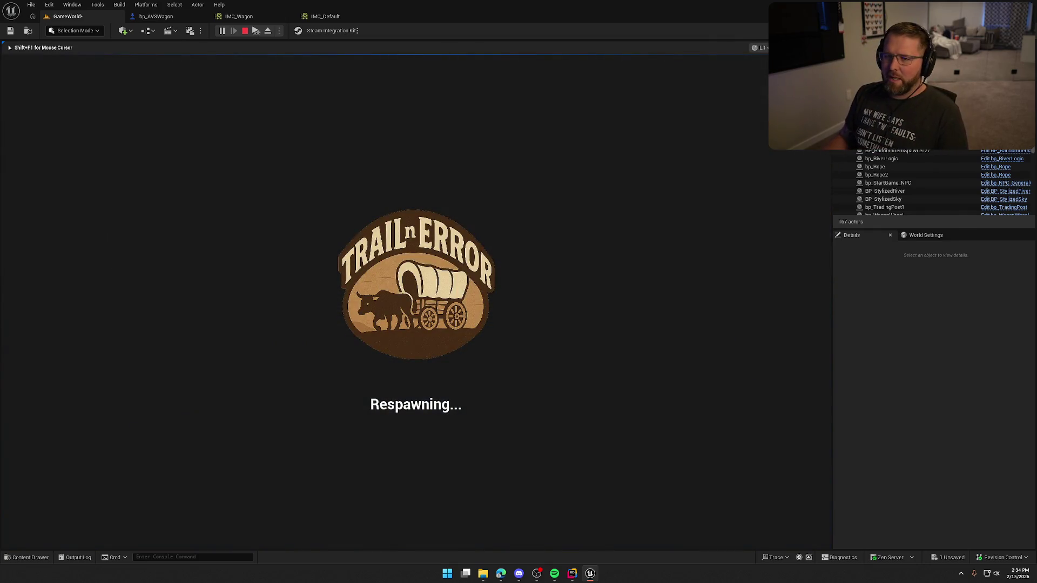
key("Escape")
Step: Run another drive test, then fly over the river and scroll Details to bp_RiverLogic's Current section
left_click(221, 31)
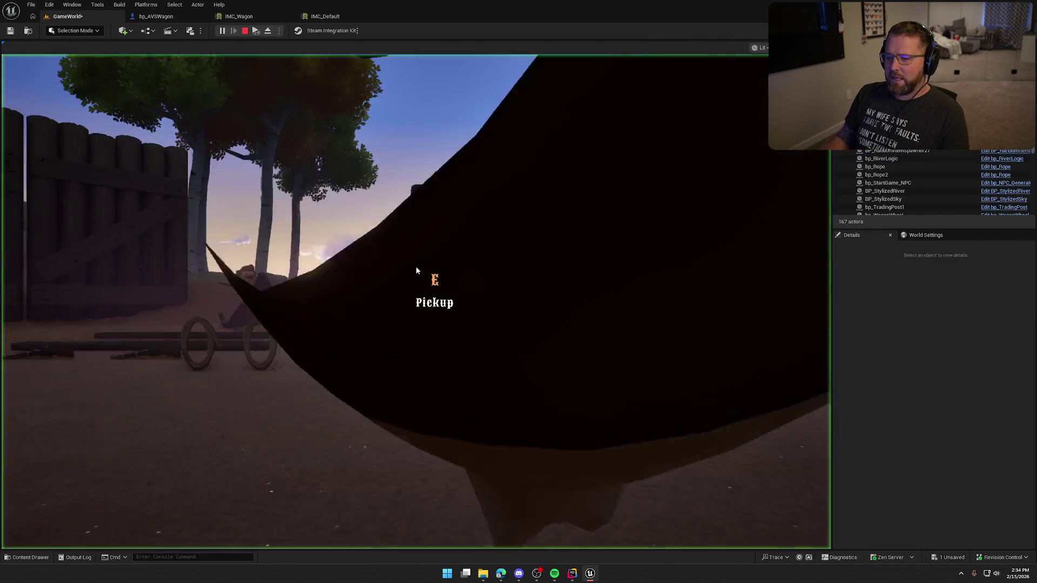
key("w")
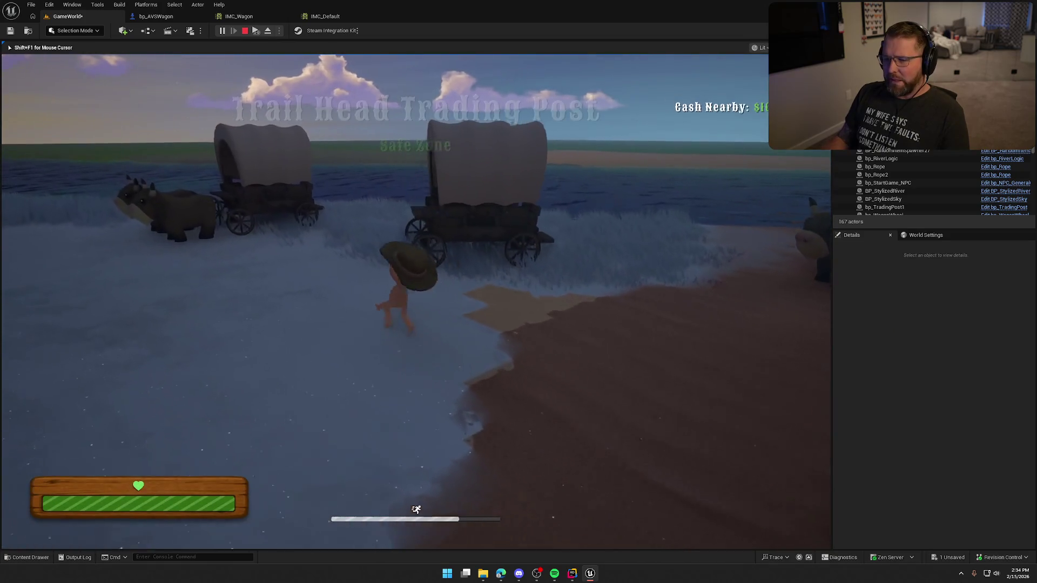
key("e")
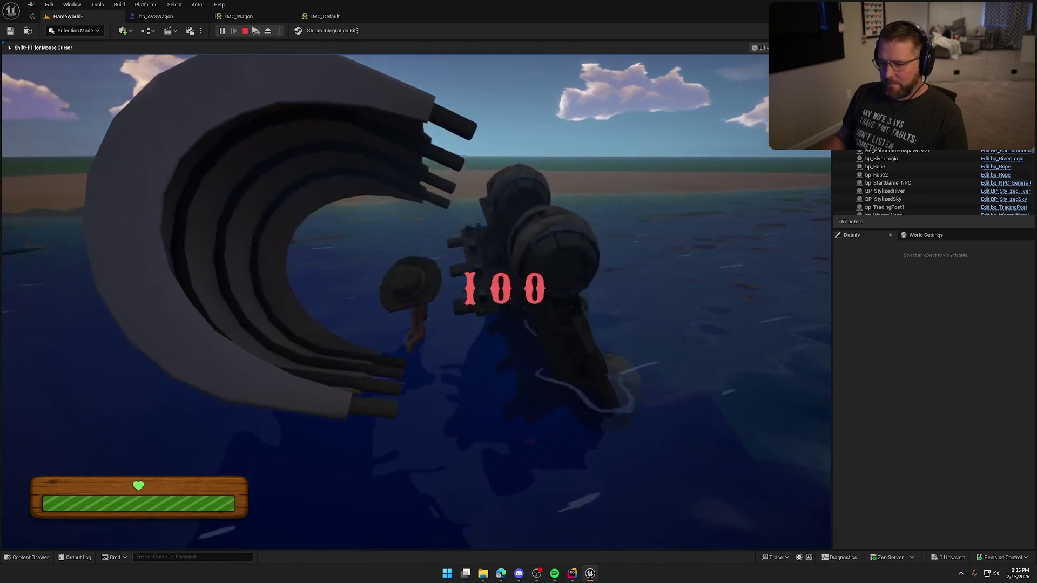
key("Escape")
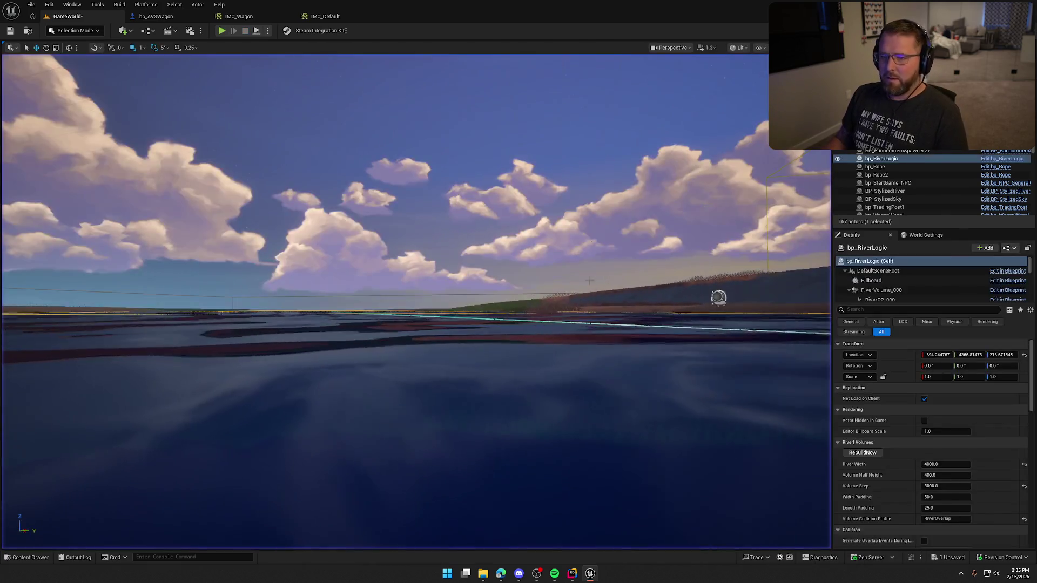
left_click_drag(590, 281, 590, 266)
scroll(937, 452, "down", 1)
scroll(937, 451, "down", 5)
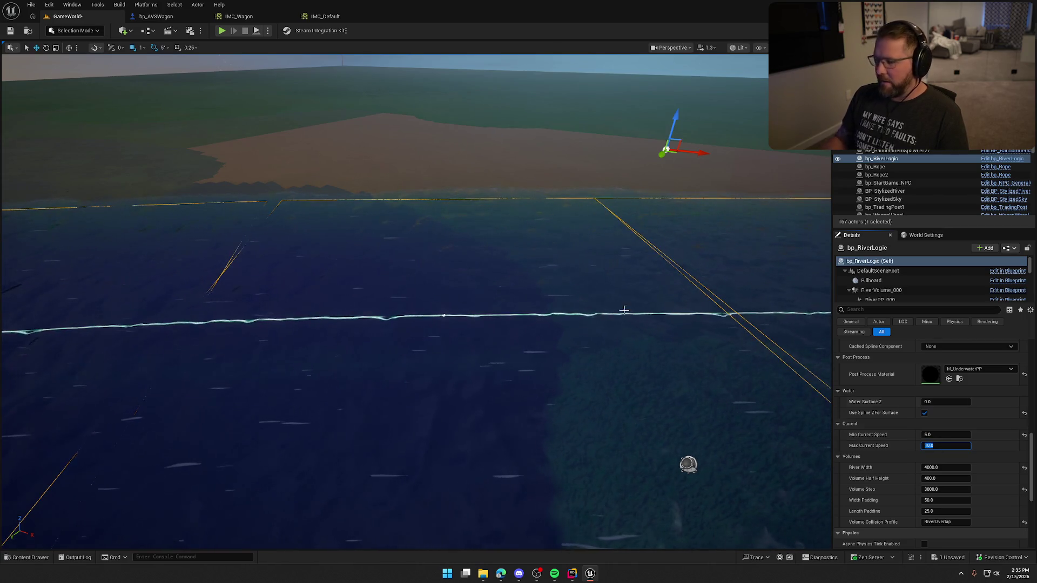
Step: Launch a new play-in-editor session from the level toolbar Play button
left_click(221, 31)
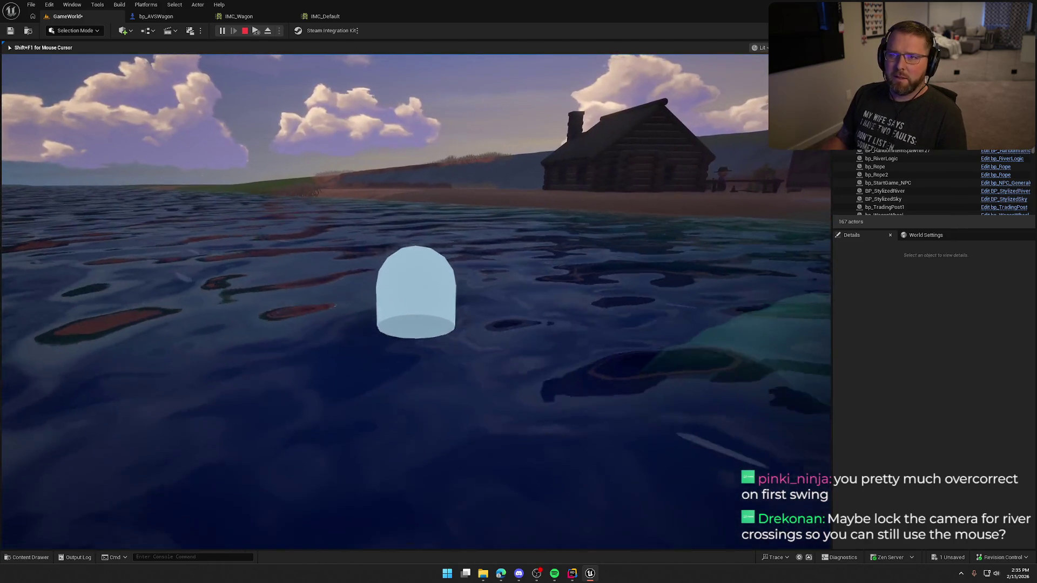
Step: Restart play, board the wagon for a river crossing, then stop and view the shore
key("Escape")
left_click(771, 293)
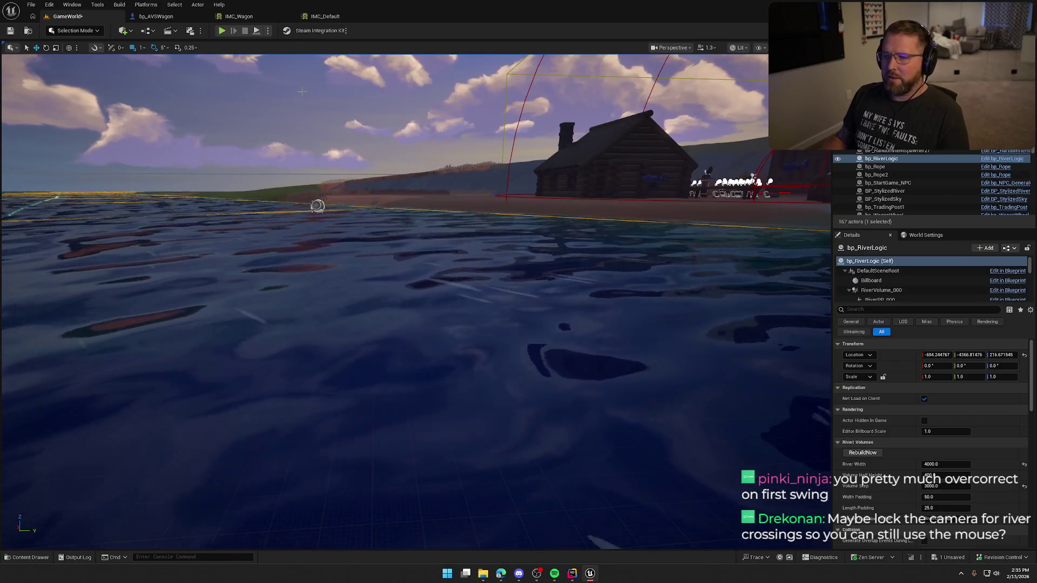
key("alt+p")
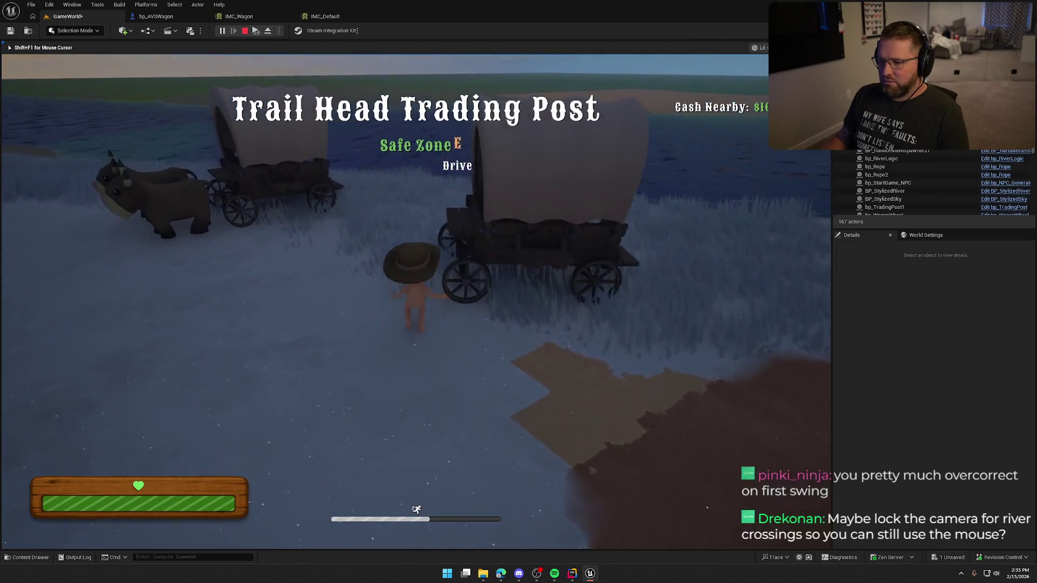
key("e")
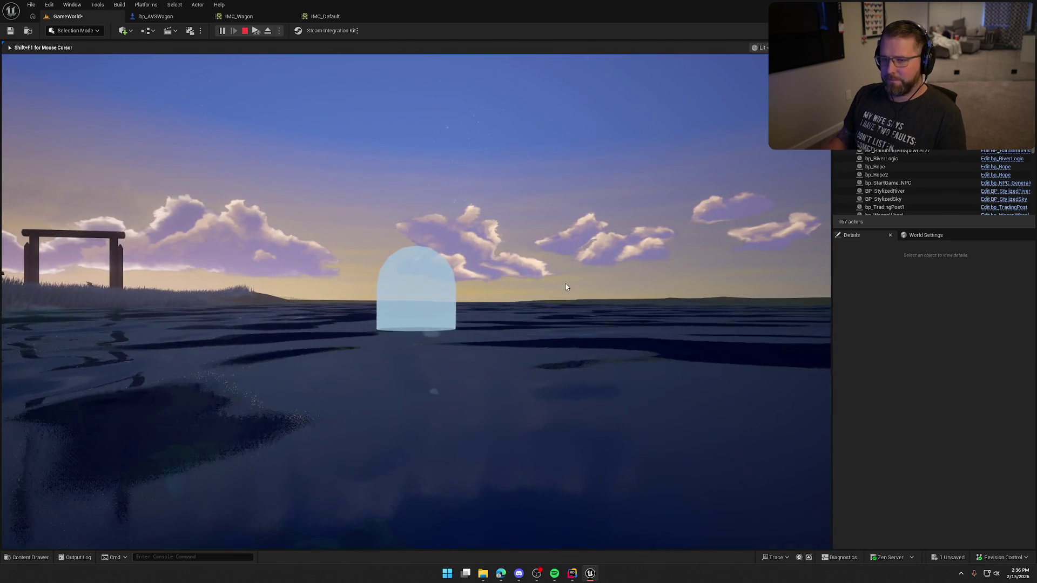
key("Escape")
mouse_move(393, 183)
left_mouse_down()
mouse_move(373, 238)
mouse_move(378, 253)
mouse_move(645, 315)
left_mouse_up()
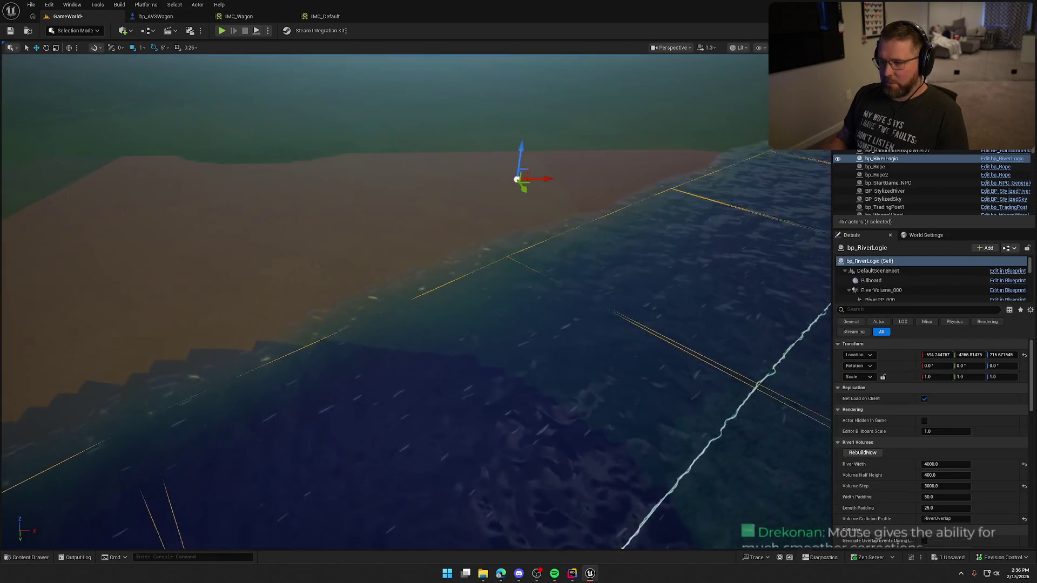
Step: Bring up bp_RiverLogic's Current speeds (Min 4.0, Max 6.0) and launch a new play test
scroll(938, 530, "down", 5)
scroll(938, 530, "down", 5)
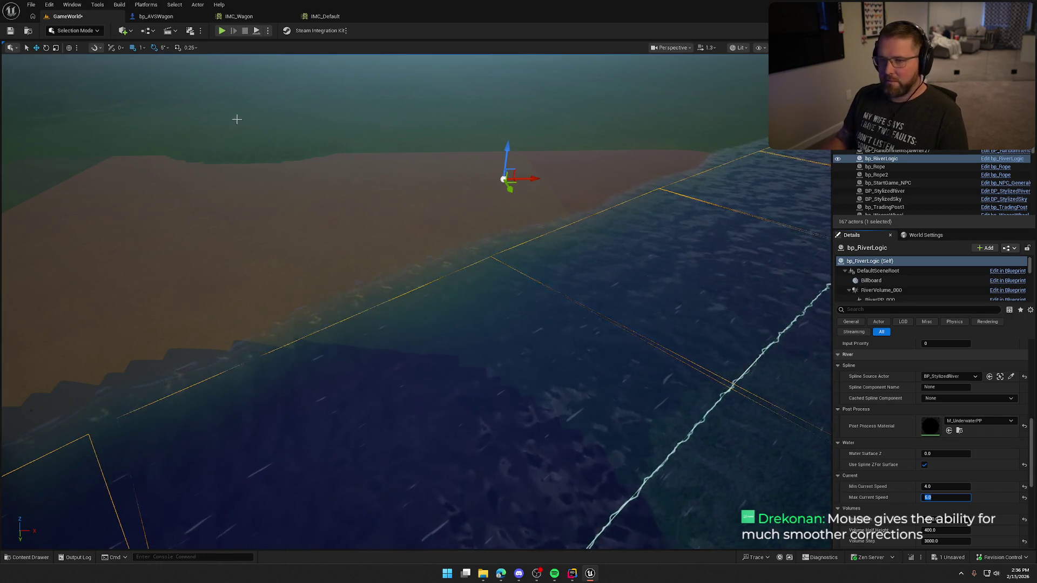
key("alt+p")
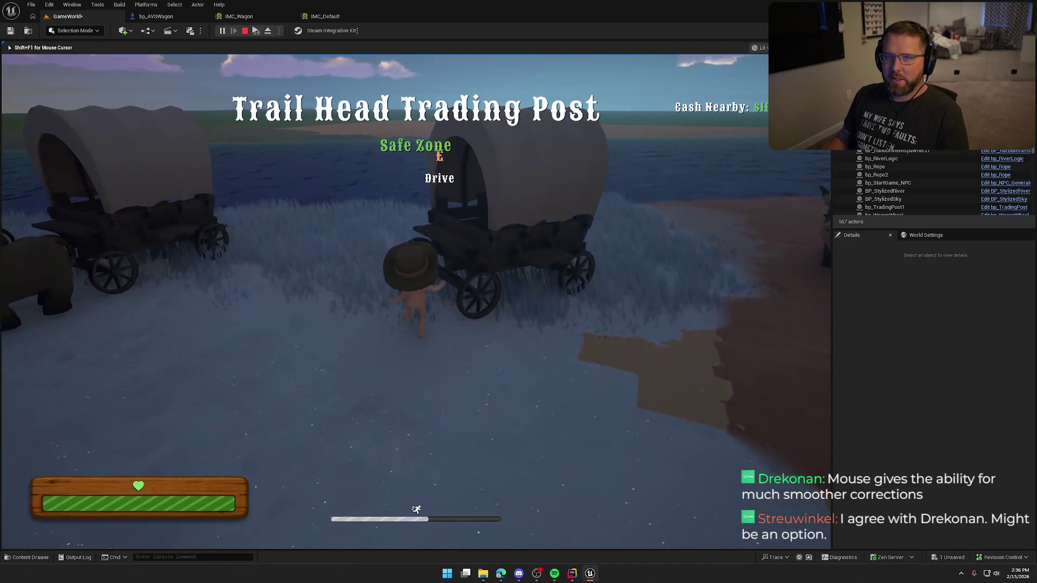
Step: Board the wagon, drive it forward and right into the river, then end the play session
key("e")
key("w")
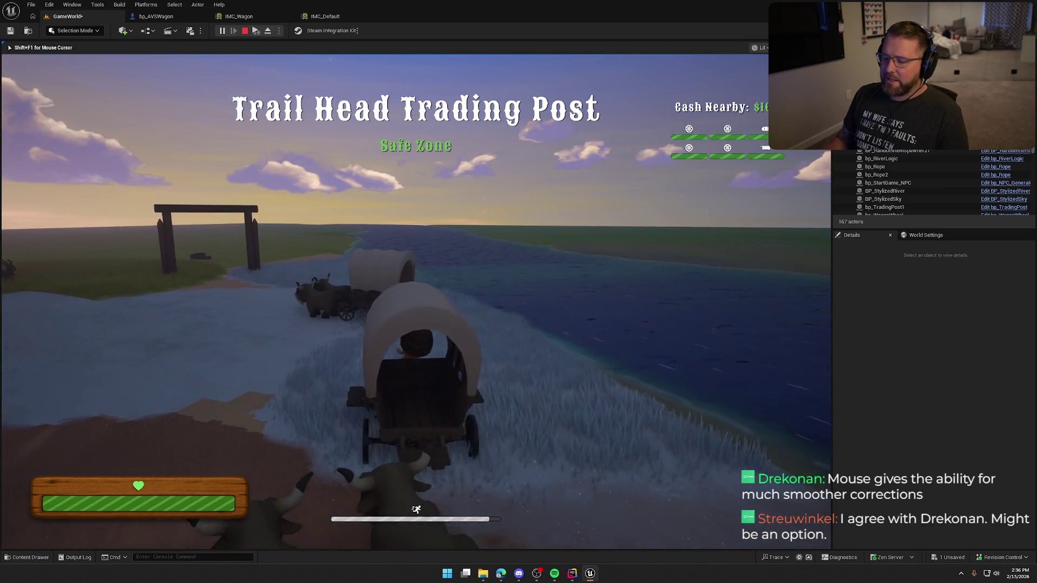
key("d")
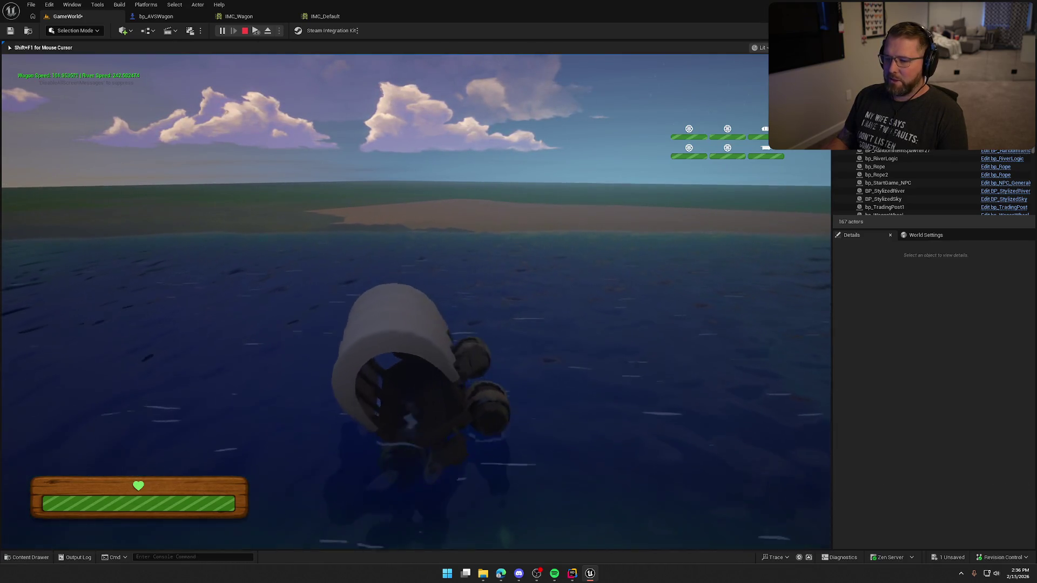
key("Escape")
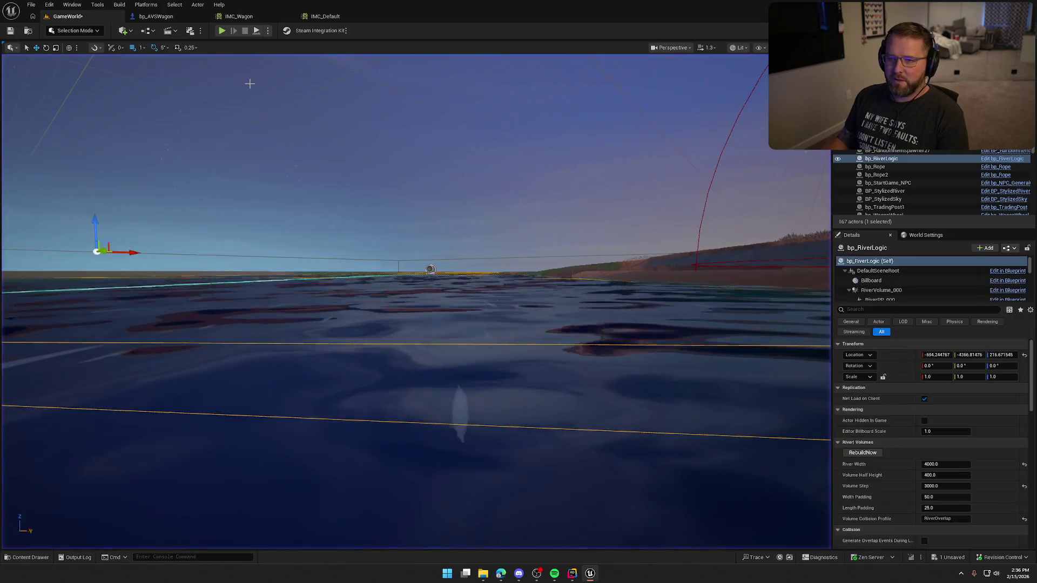
Step: In bp_AVSWagon's Inputs graph, add a Print String node after Set Player Counter Torque
scroll(466, 249, "down", 2)
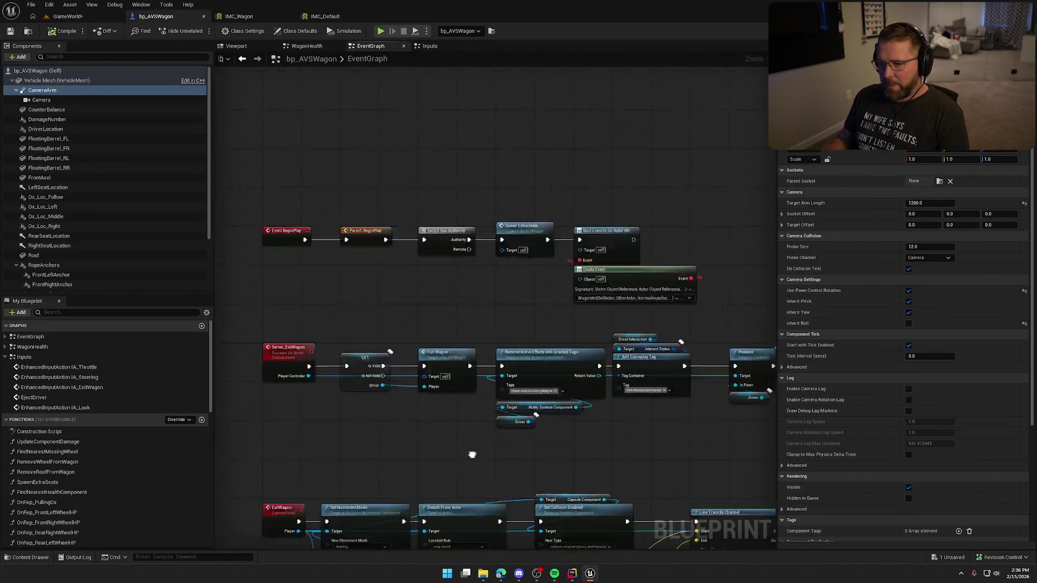
scroll(489, 371, "up", 2)
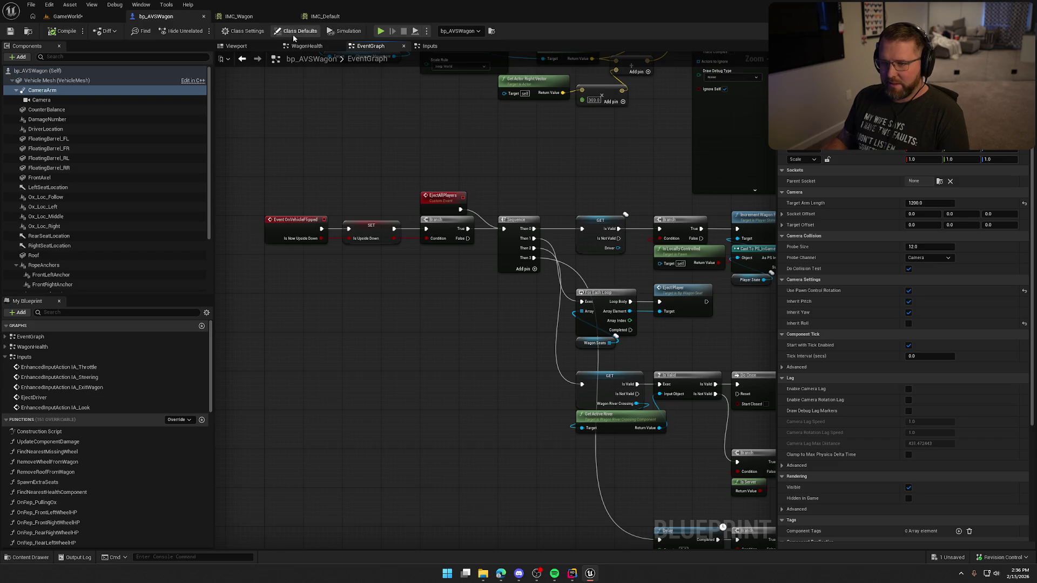
left_click(430, 47)
mouse_move(523, 317)
left_mouse_down()
mouse_move(415, 294)
mouse_move(449, 301)
left_mouse_up()
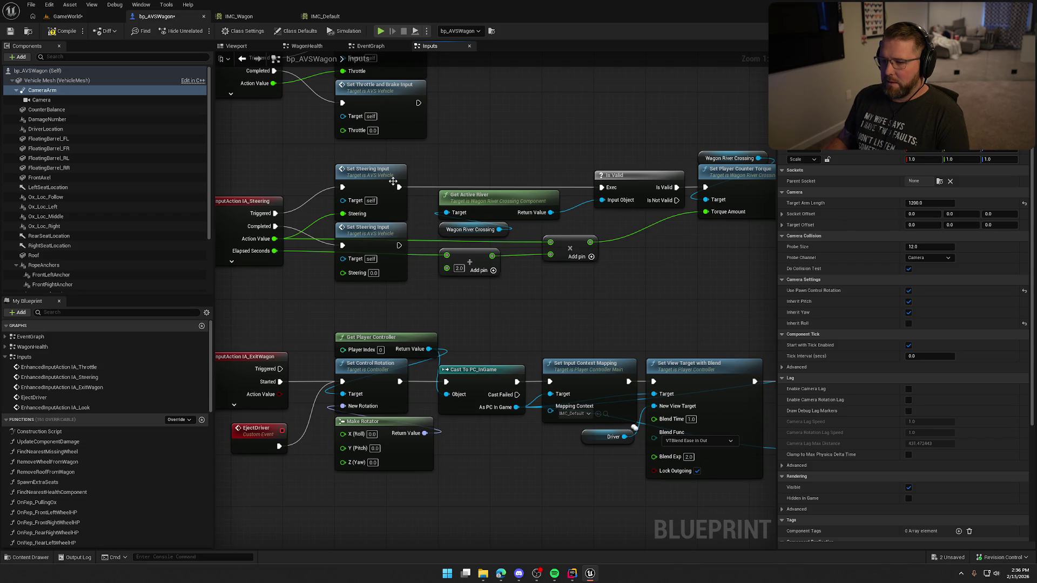
left_click_drag(516, 124, 516, 125)
mouse_move(713, 193)
left_mouse_down()
mouse_move(526, 231)
mouse_move(486, 324)
mouse_move(547, 272)
left_mouse_up()
type("print")
key("Return")
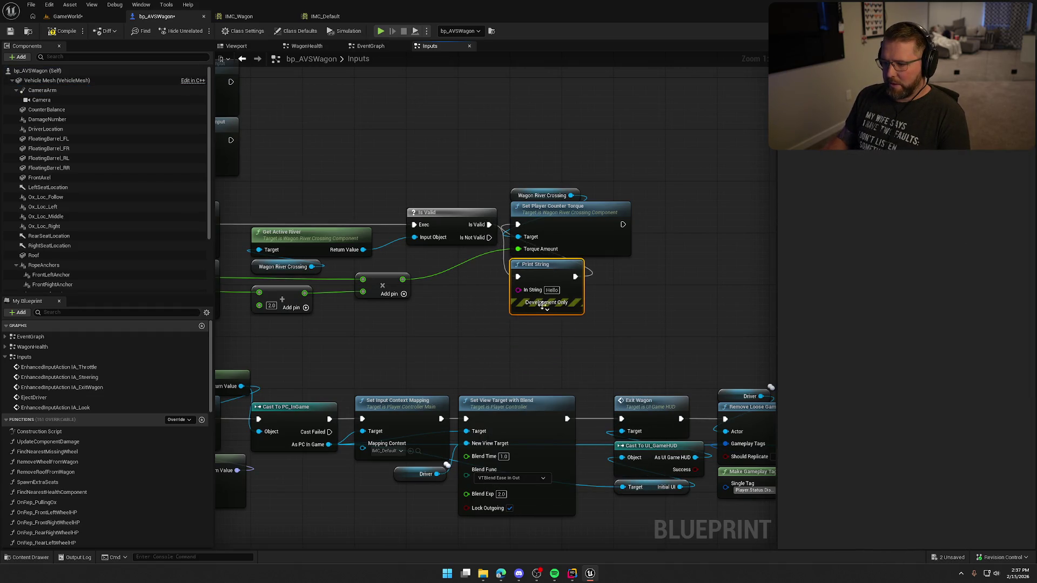
Step: Wire the multiplied torque value into Print String's In String and start a play test
left_click(545, 306)
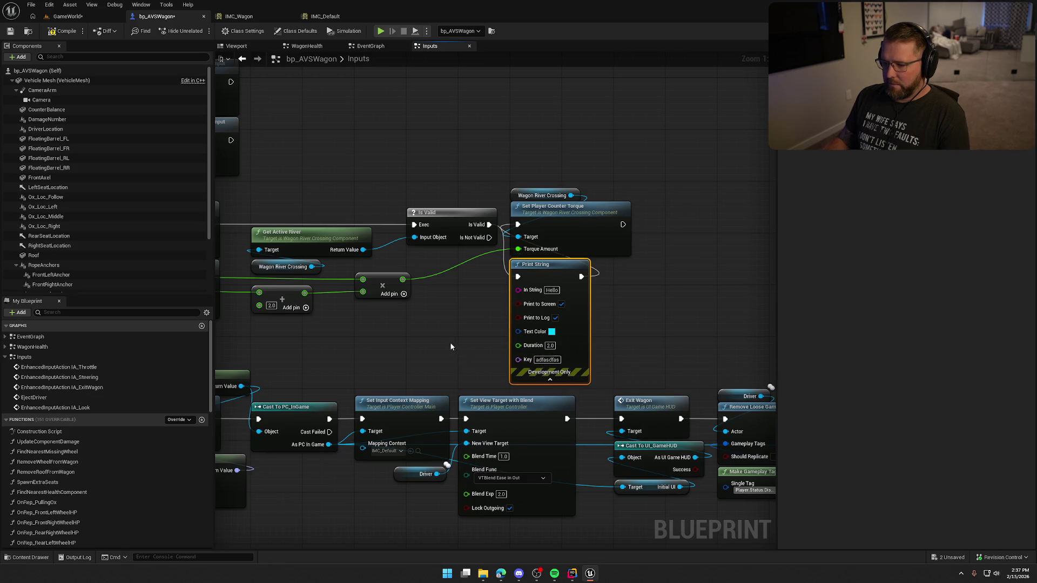
left_click(451, 347)
mouse_move(339, 304)
left_mouse_down()
mouse_move(488, 278)
mouse_move(449, 264)
left_mouse_up()
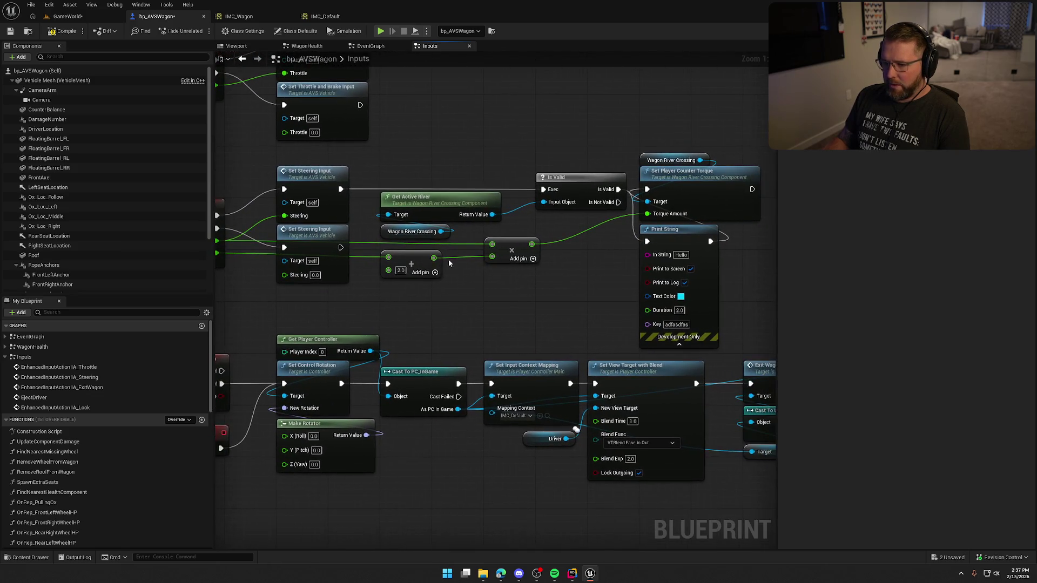
left_click_drag(655, 261, 654, 262)
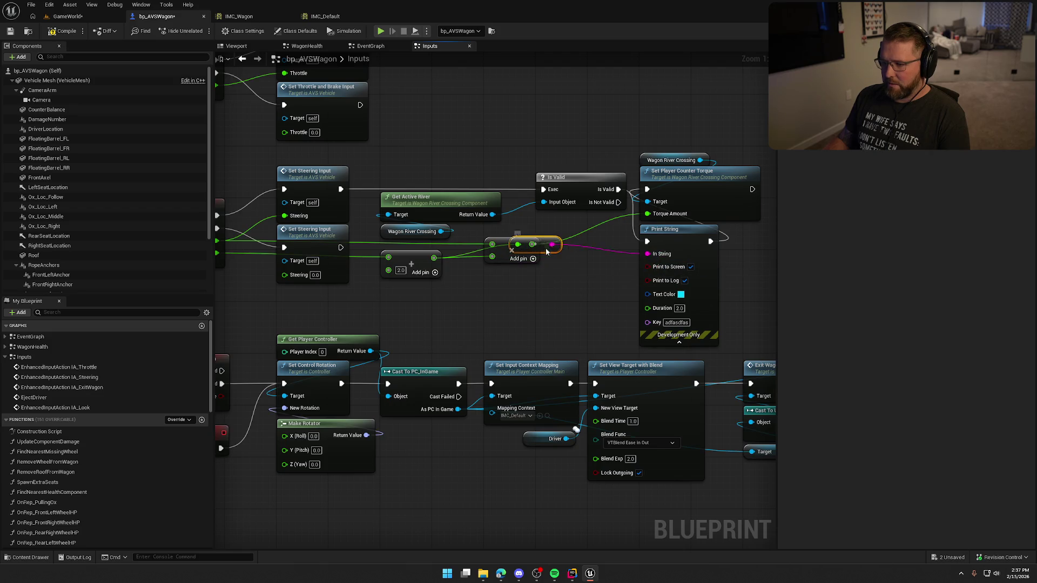
left_click(62, 15)
left_click(224, 32)
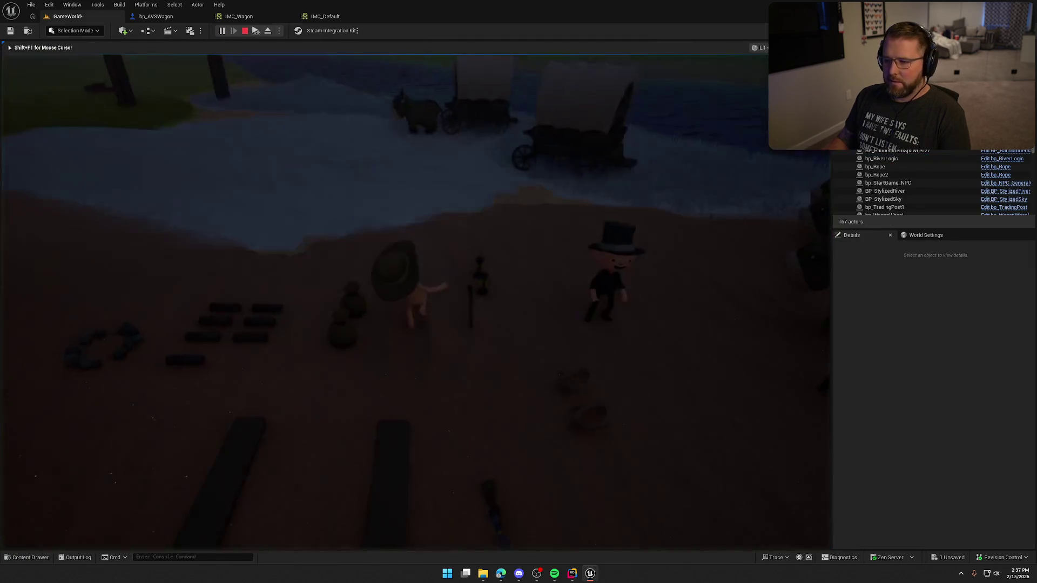
Step: Sprint to the wagon, board it, steer right into the shallow river while watching the printed torque, then stop
key("shift+w")
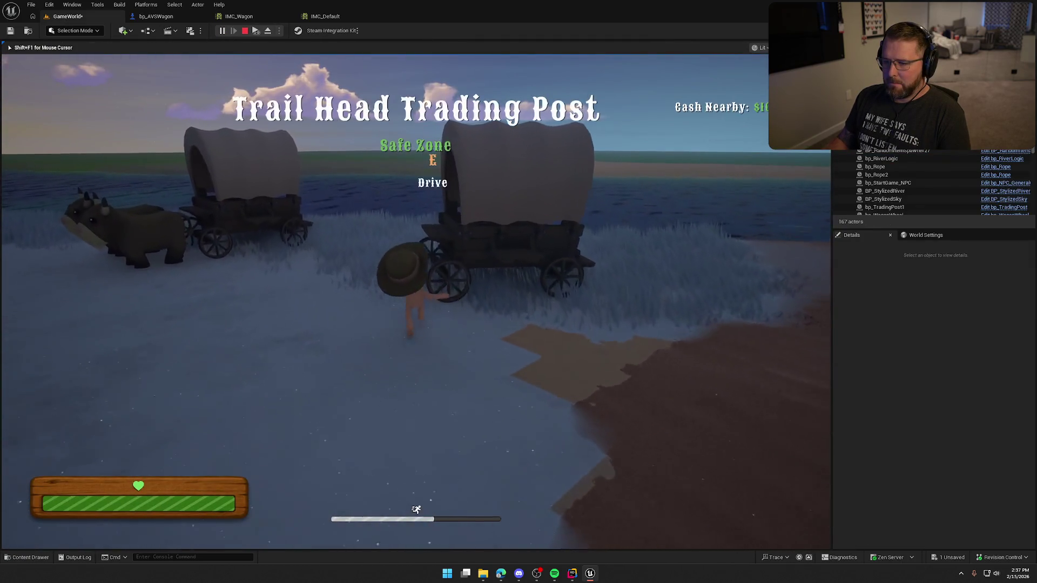
key("e")
key("d")
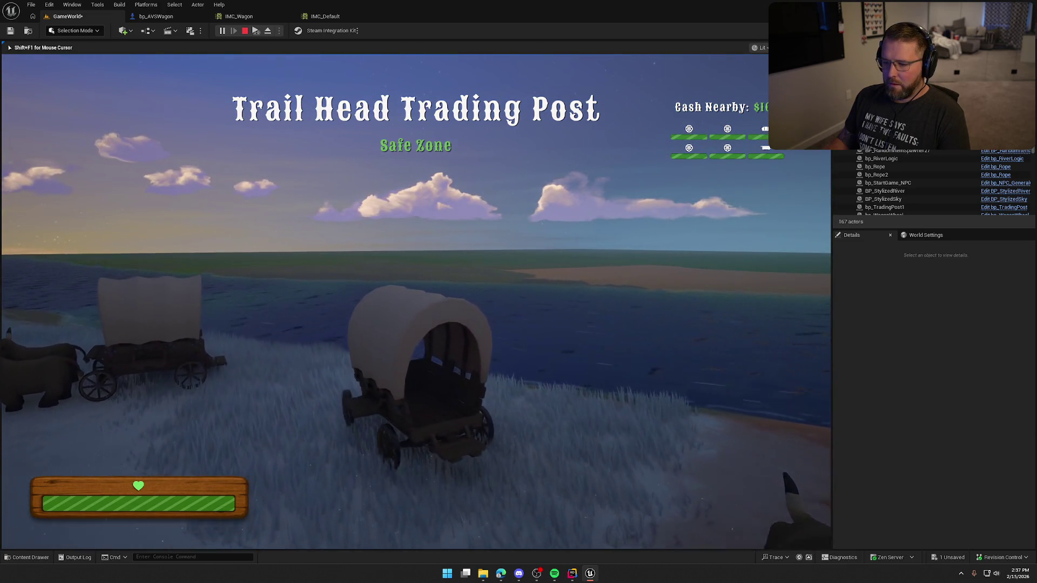
key("d")
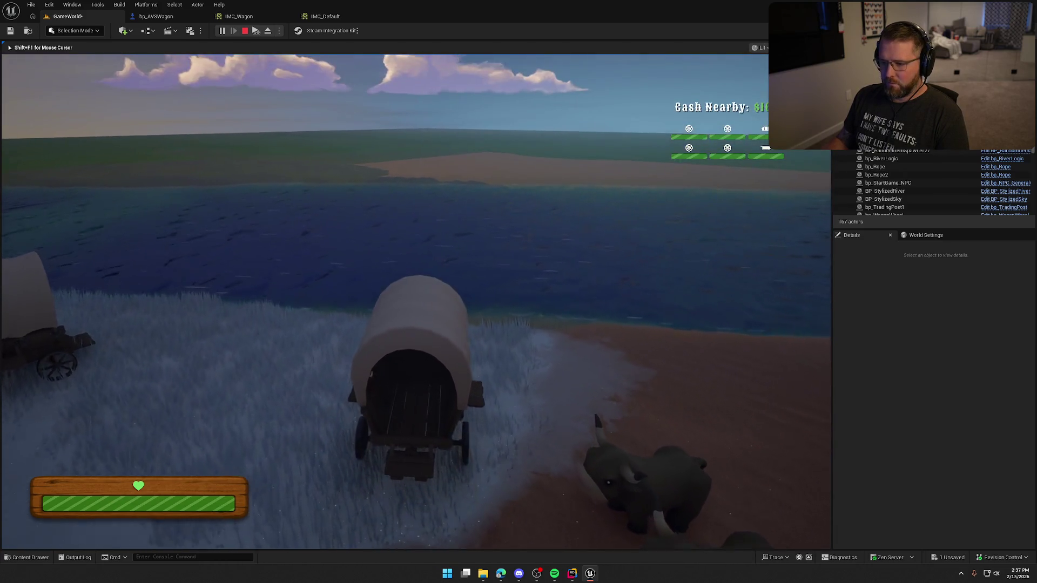
key("w")
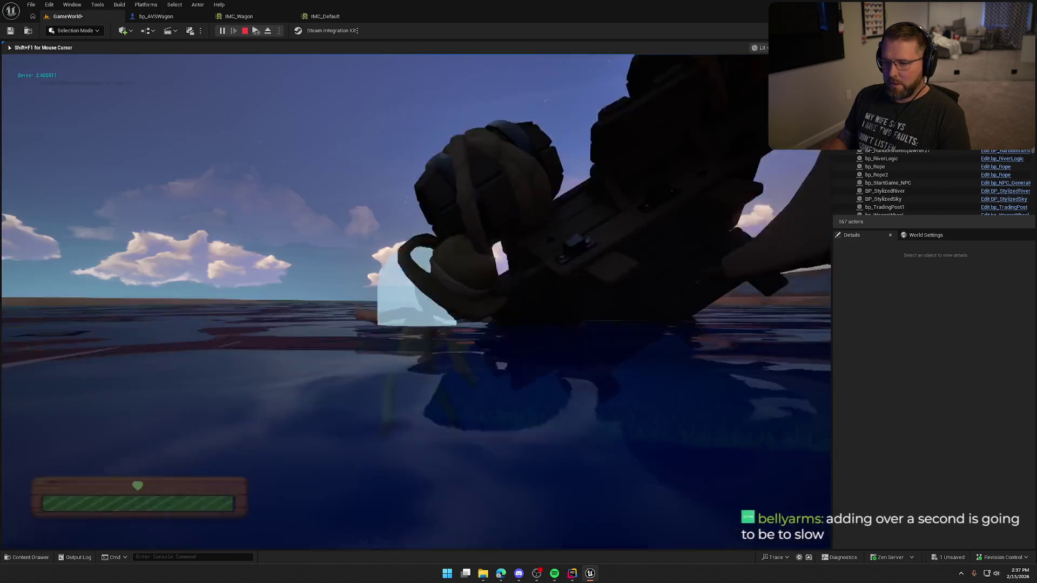
key("Escape")
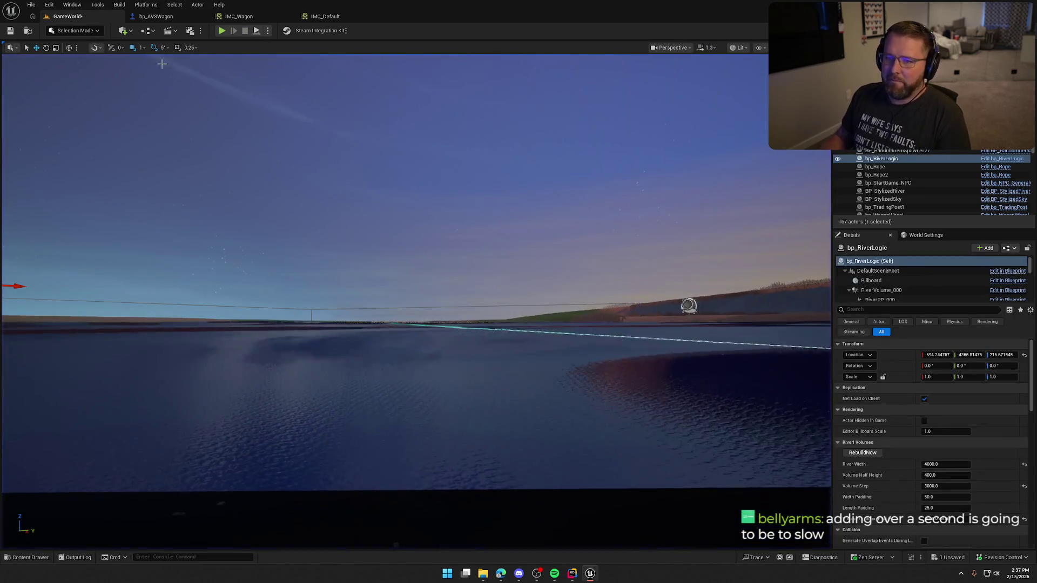
Step: Look over the counter-torque chain in bp_AVSWagon's Inputs graph, then resume control in the GameWorld viewport
left_click(155, 16)
left_click_drag(464, 289, 544, 241)
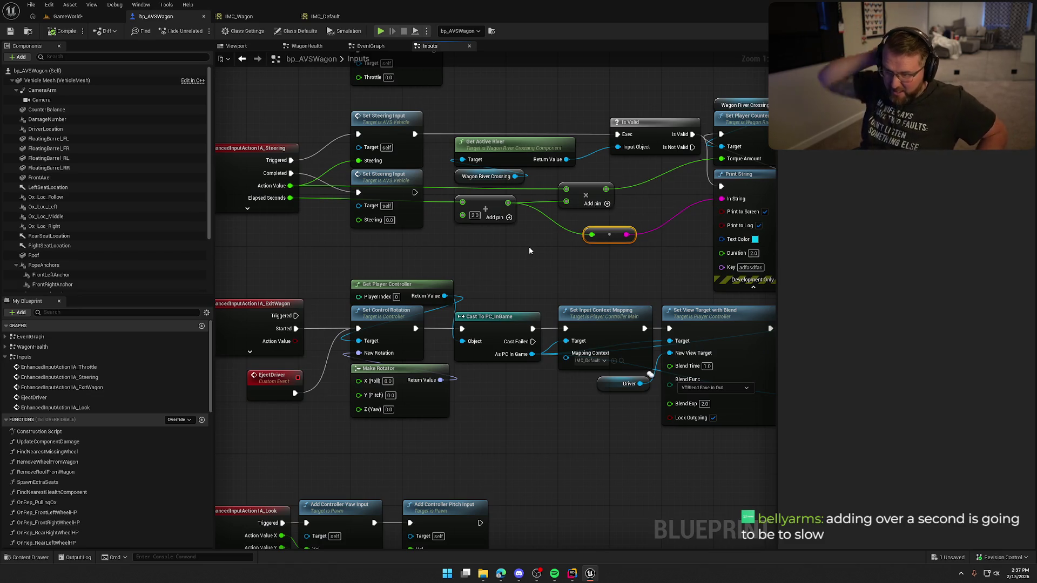
left_click_drag(529, 246, 532, 268)
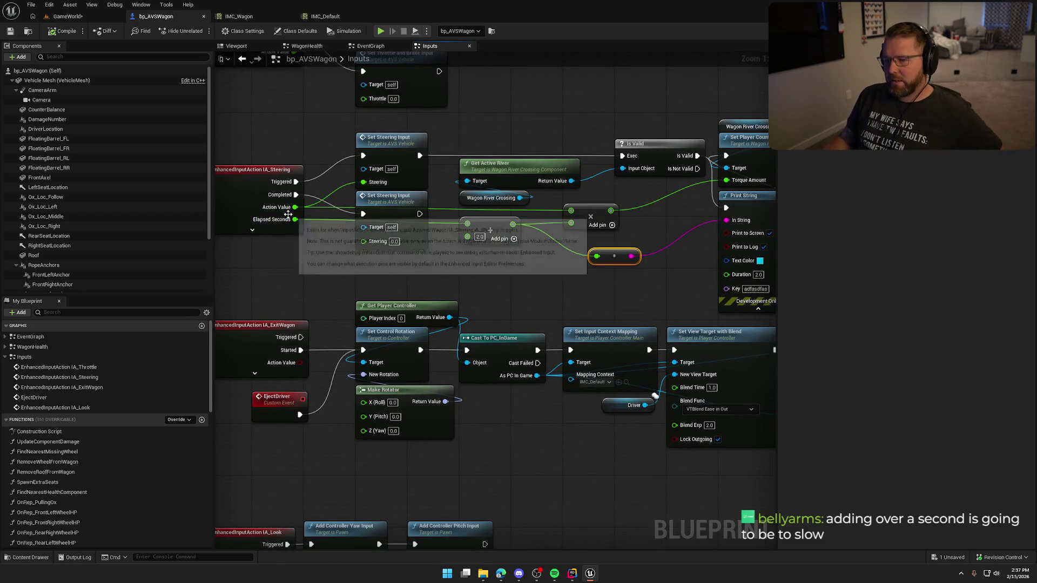
mouse_move(639, 271)
left_mouse_down()
mouse_move(500, 253)
mouse_move(511, 221)
mouse_move(608, 227)
left_mouse_up()
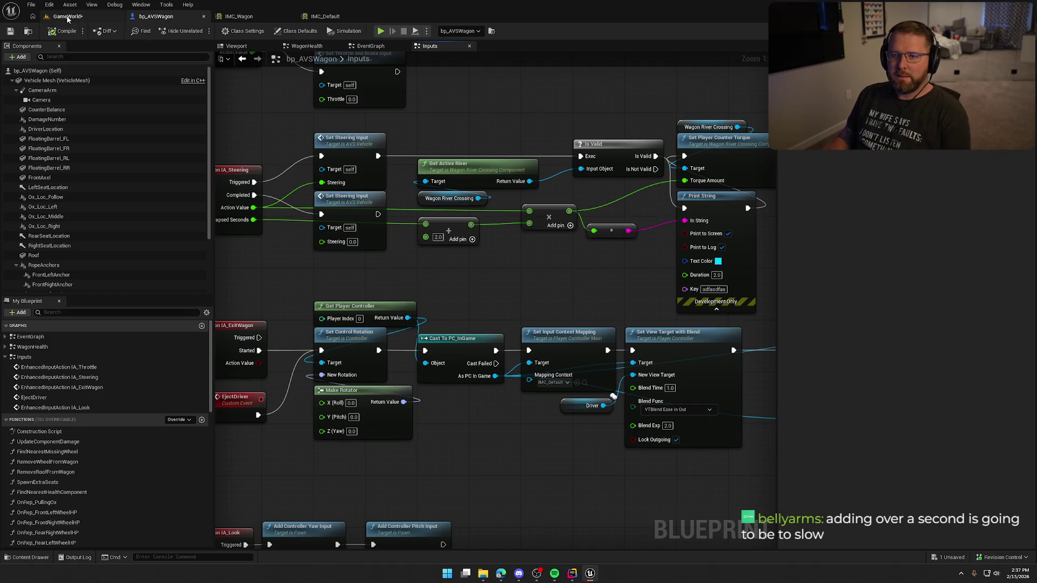
left_click(68, 17)
left_click(310, 158)
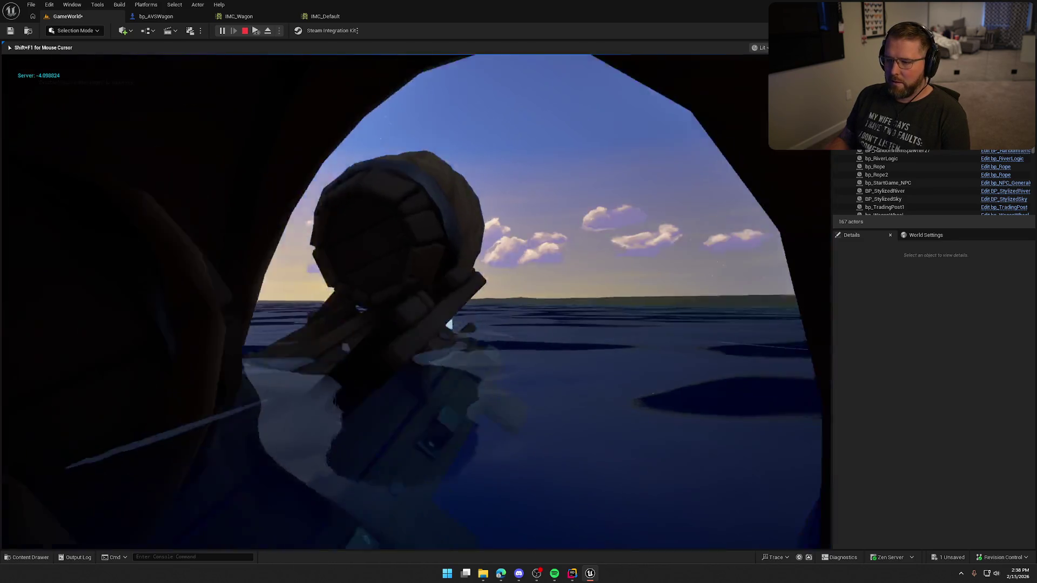
Step: End the play session after driving the wagon on the river water
key("Escape")
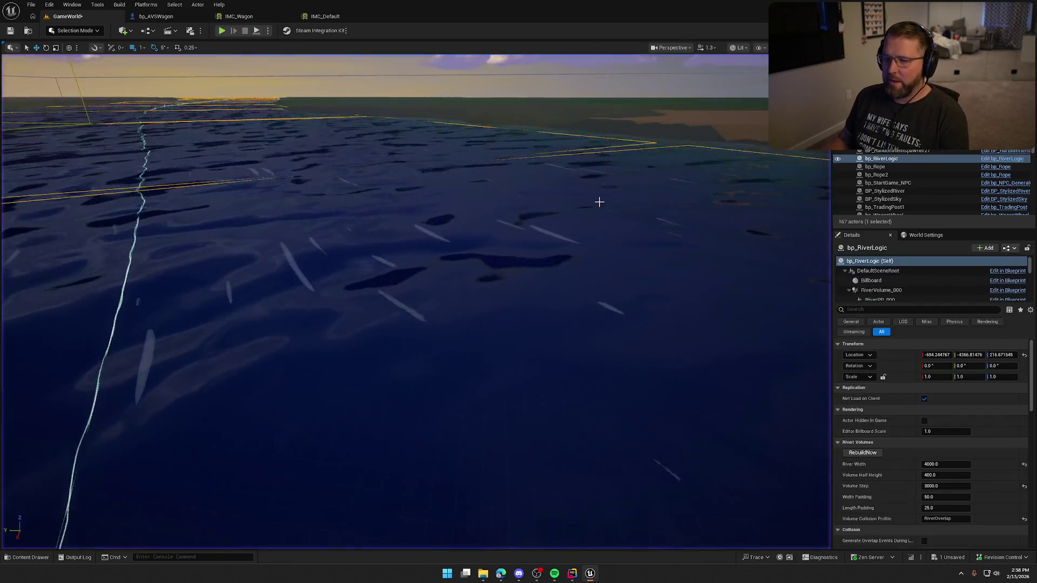
Step: In bp_AVSWagon's input graph, add a multiply node off Elapsed Seconds with a value of 4.0
left_click(155, 16)
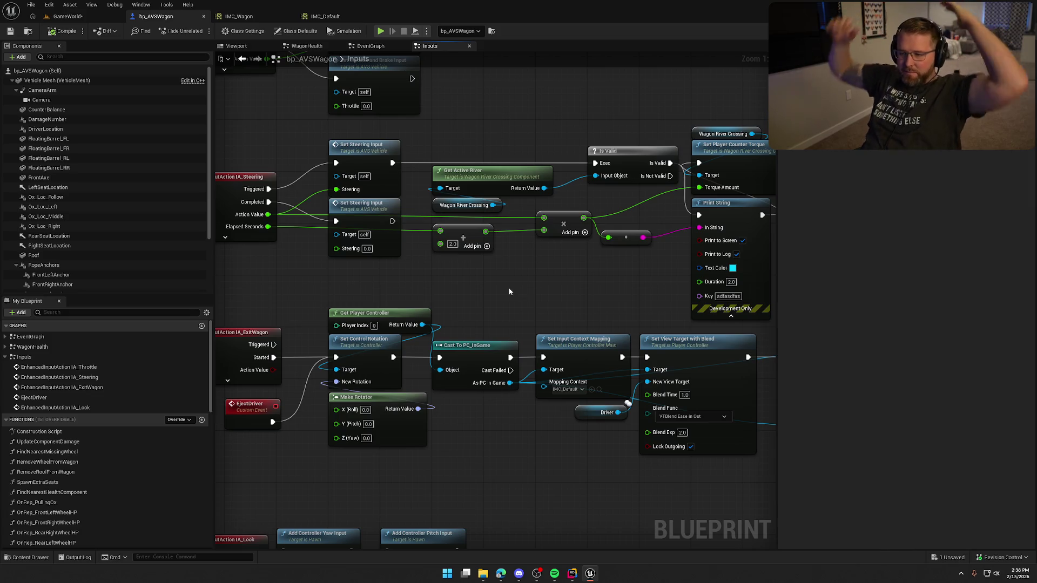
mouse_move(268, 227)
left_mouse_down()
mouse_move(382, 265)
mouse_move(446, 267)
left_mouse_up()
type("*")
key("Return")
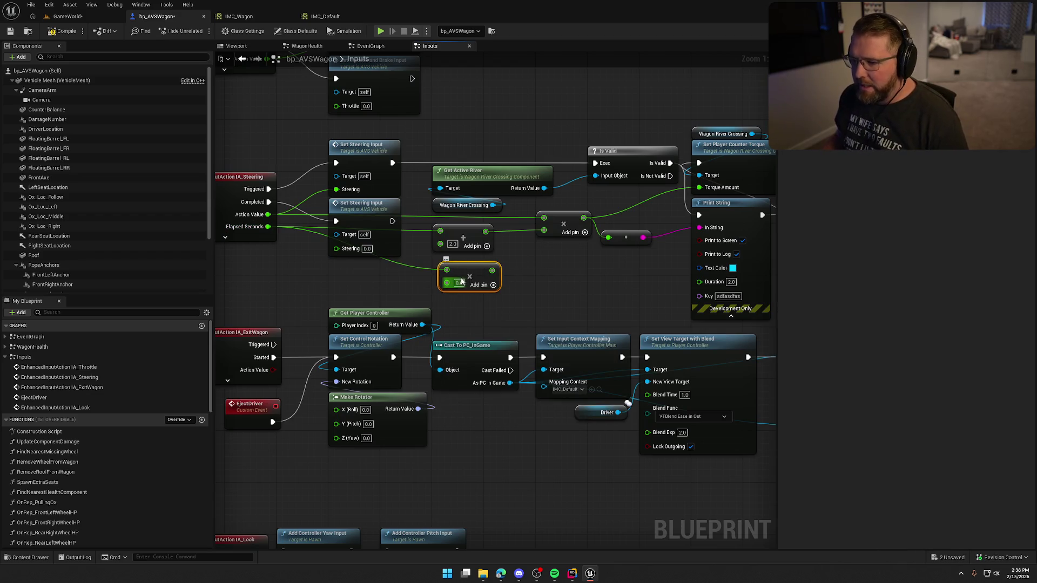
left_click(453, 277)
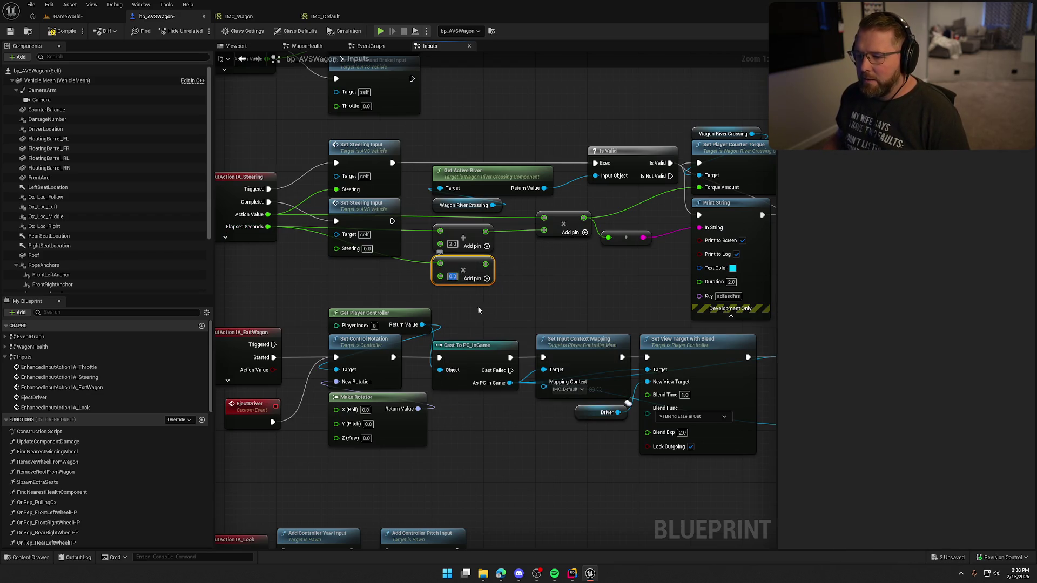
type("4")
left_click(535, 281)
Step: Wire the ×4.0 result into the upper multiply, delete the old + 2.0 node, and return to the game
left_click_drag(486, 263, 544, 231)
key("Delete")
left_click_drag(468, 266, 466, 232)
left_click(523, 287)
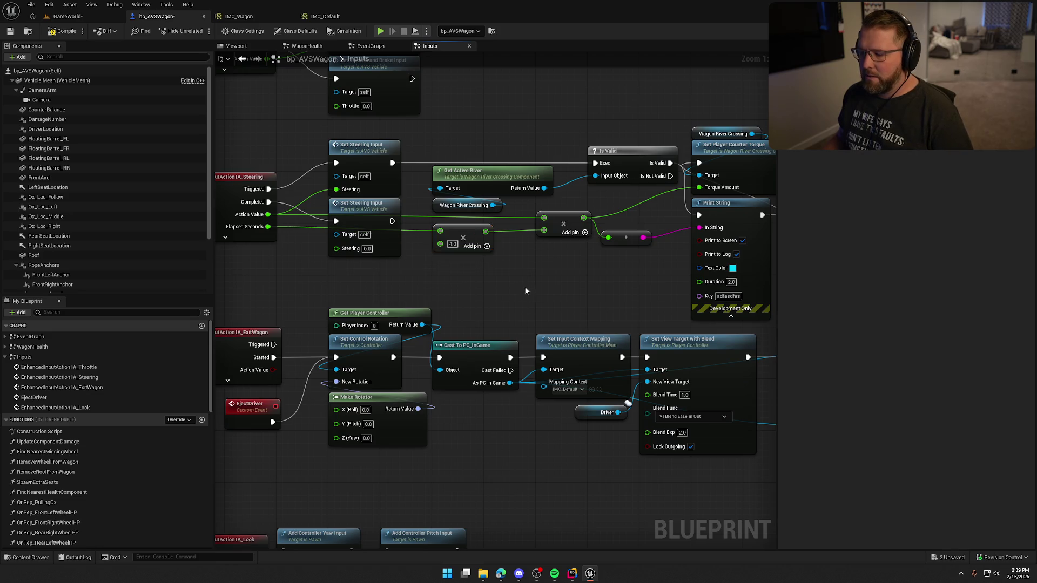
left_click_drag(635, 247, 624, 243)
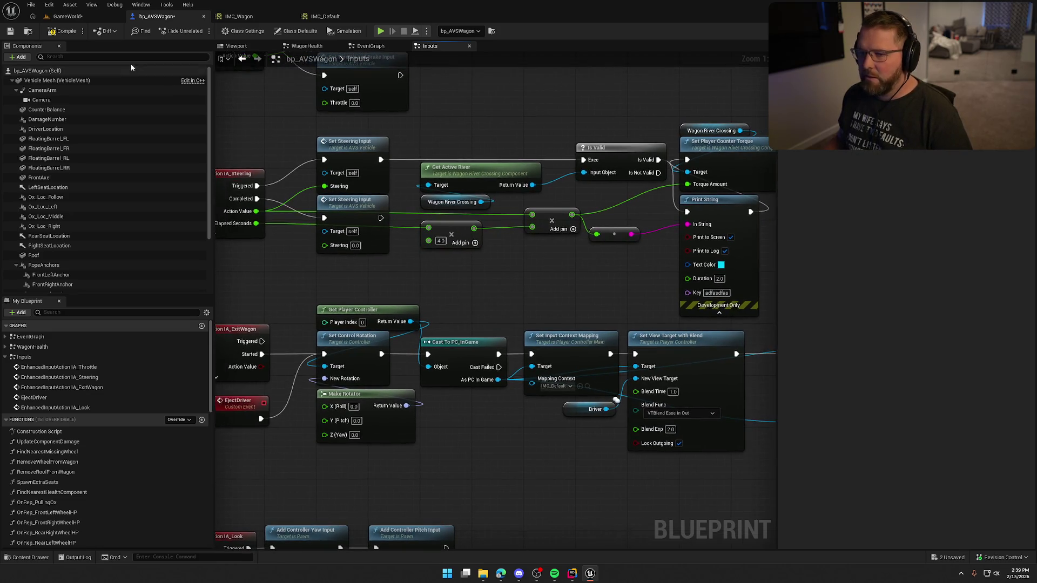
left_click(78, 18)
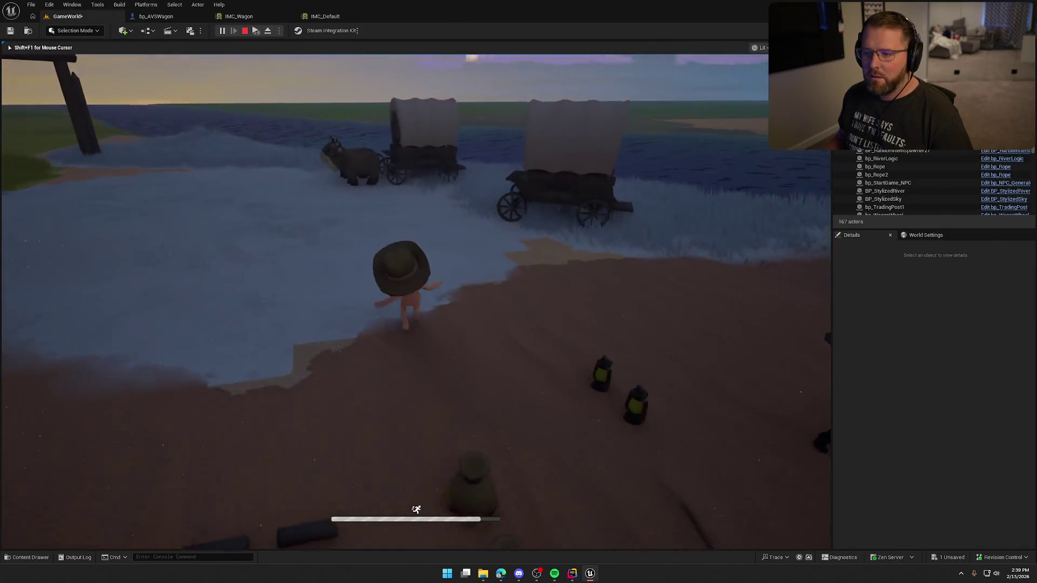
Step: Board the wagon, drive it into the river until it tips, then stop the play-test
key("e")
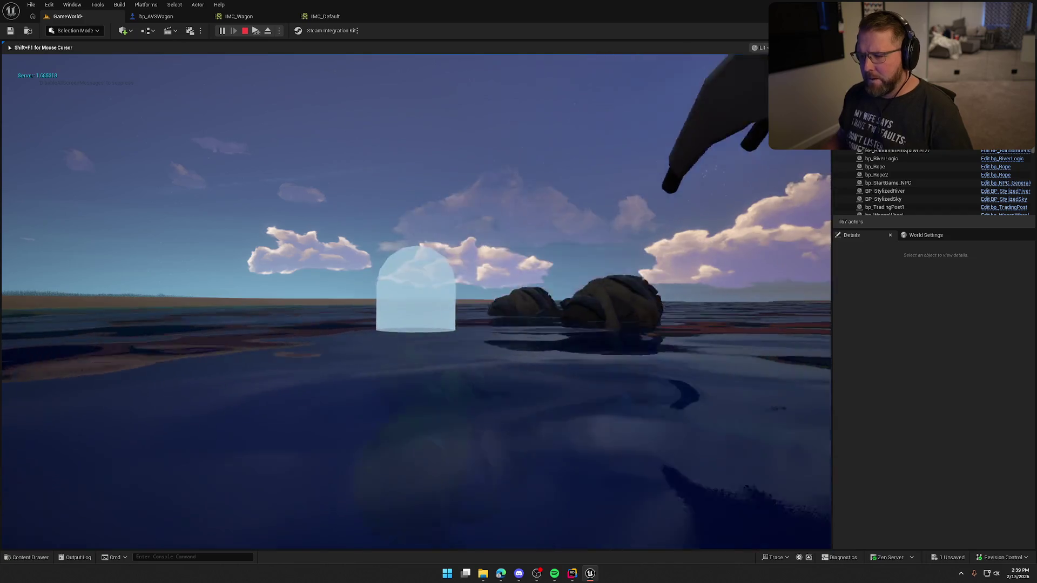
key("Escape")
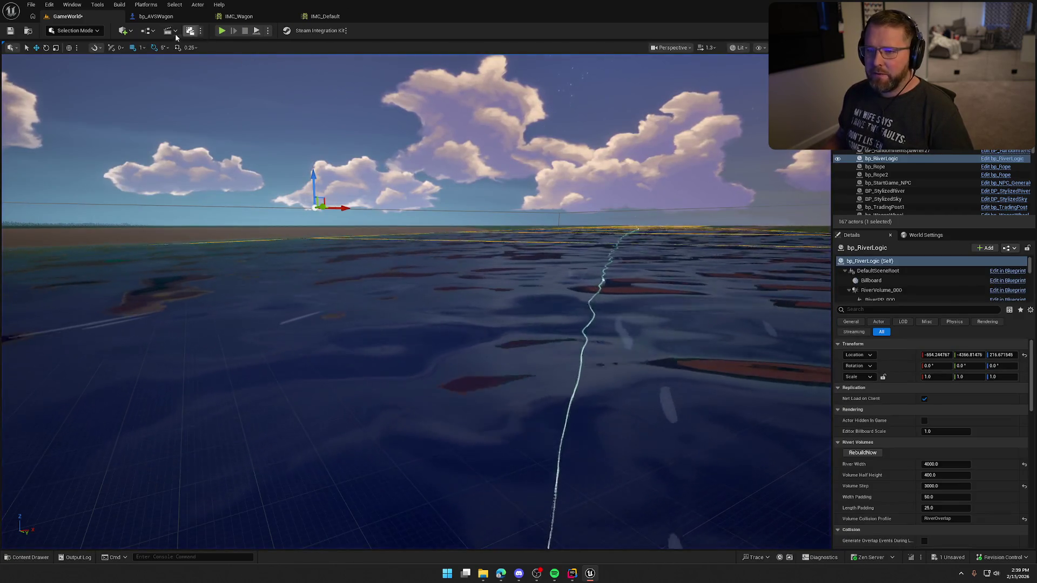
Step: Deselect the wagon in the level and start a fresh play session with Alt+P
left_click(222, 31)
key("Escape")
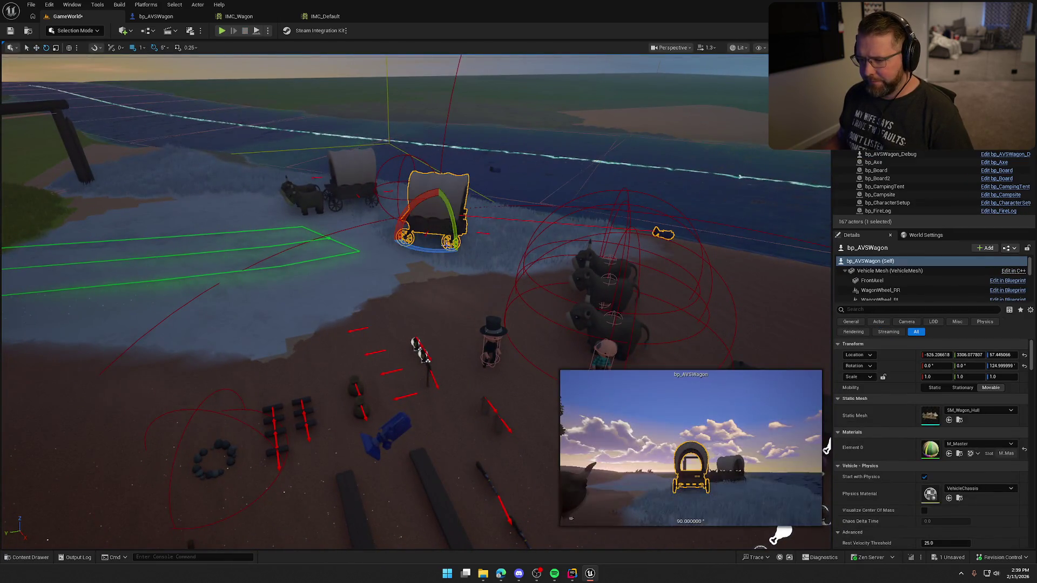
key("Escape")
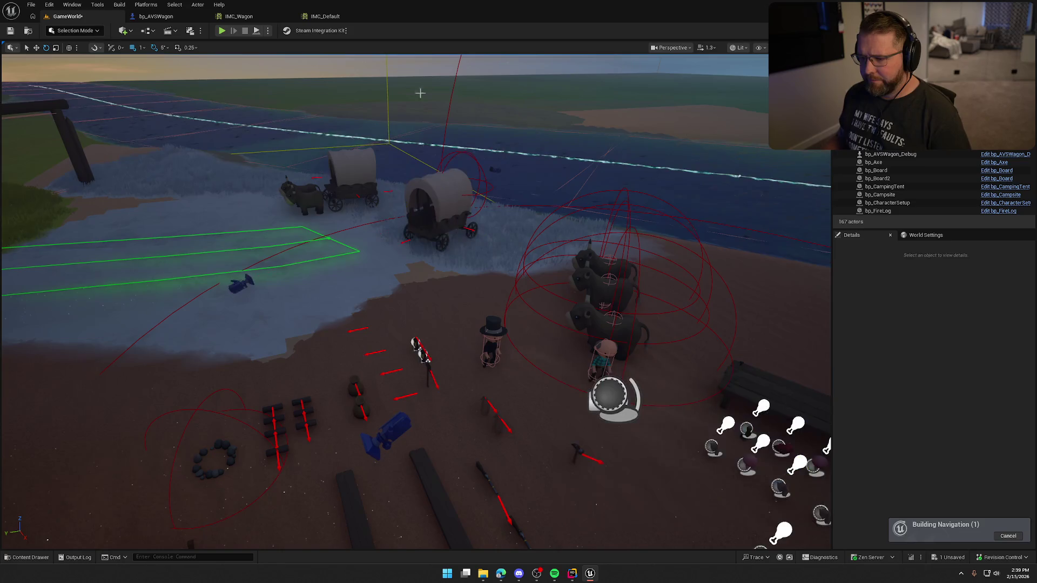
key("alt+p")
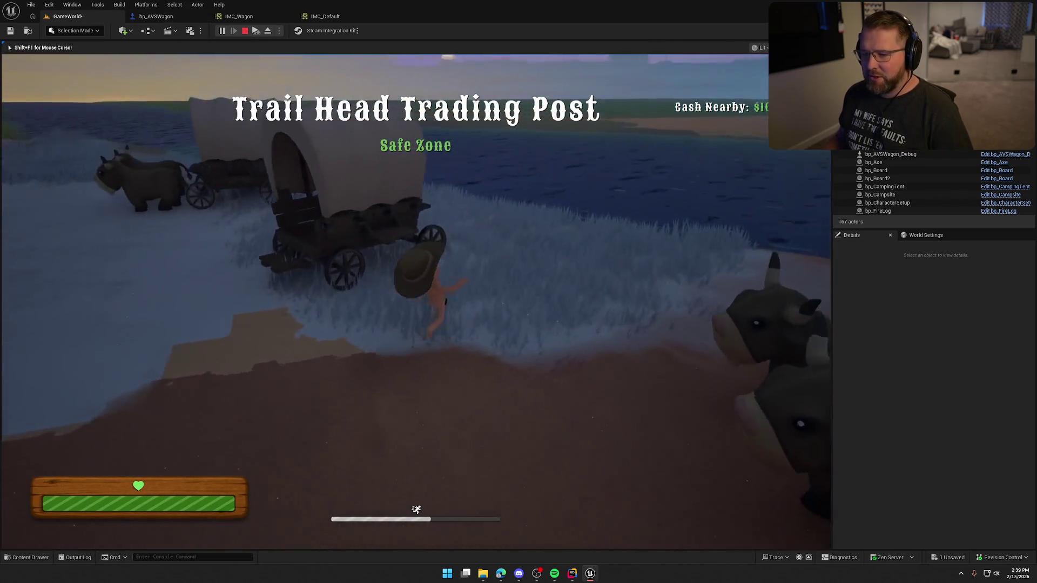
Step: Drive the wagon across the river, stop play, and reopen bp_AVSWagon
key("e")
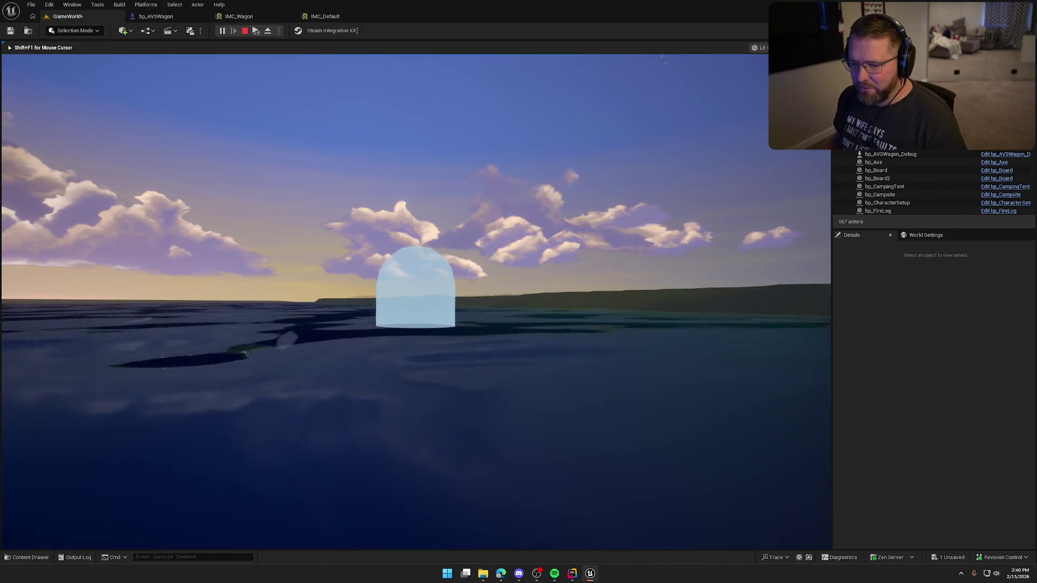
key("Escape")
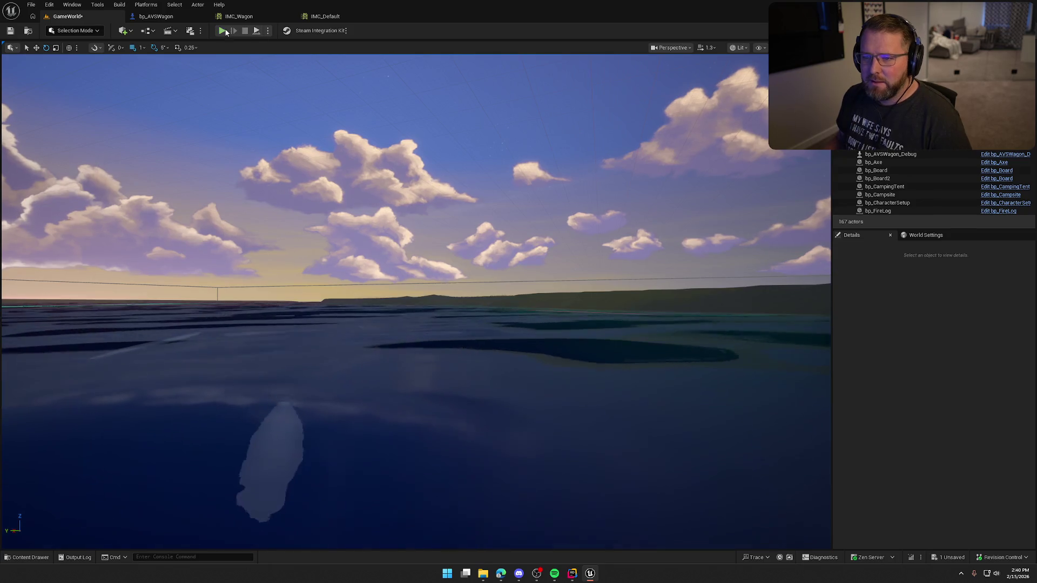
left_click(156, 16)
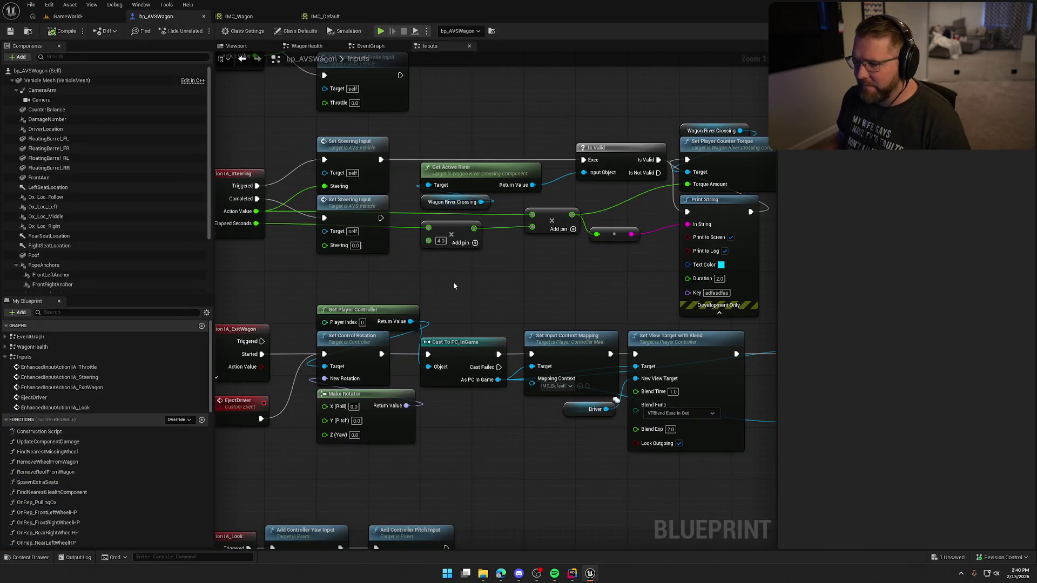
Step: Show the WagonRiverCrossing component's properties and open its C++ source in the IDE
left_click_drag(532, 290, 446, 289)
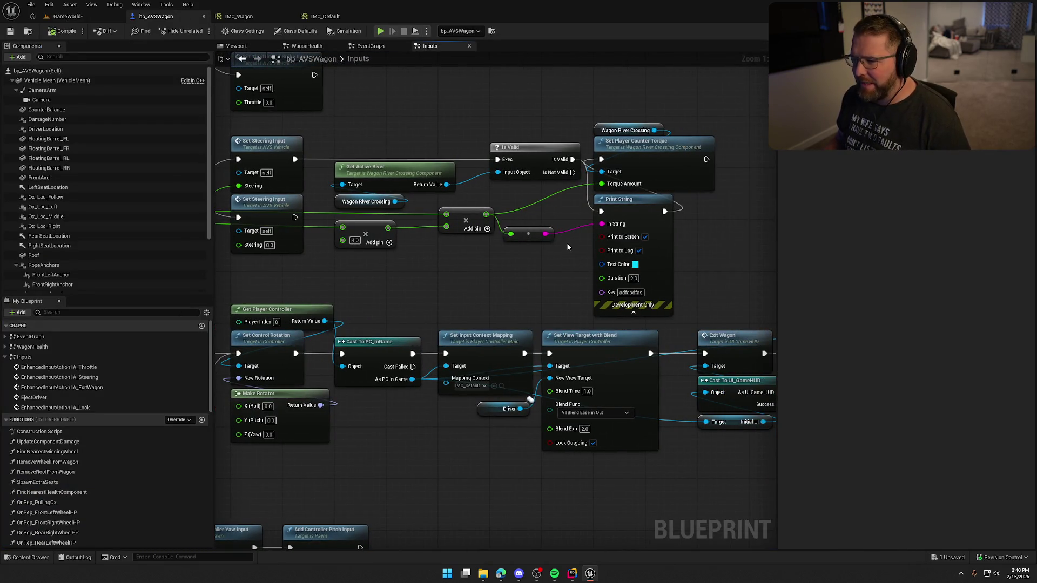
mouse_move(555, 248)
left_mouse_down()
mouse_move(637, 289)
mouse_move(608, 279)
mouse_move(544, 286)
mouse_move(509, 139)
mouse_move(552, 269)
left_mouse_up()
scroll(571, 297, "down", 2)
scroll(156, 261, "down", 3)
scroll(156, 261, "down", 1)
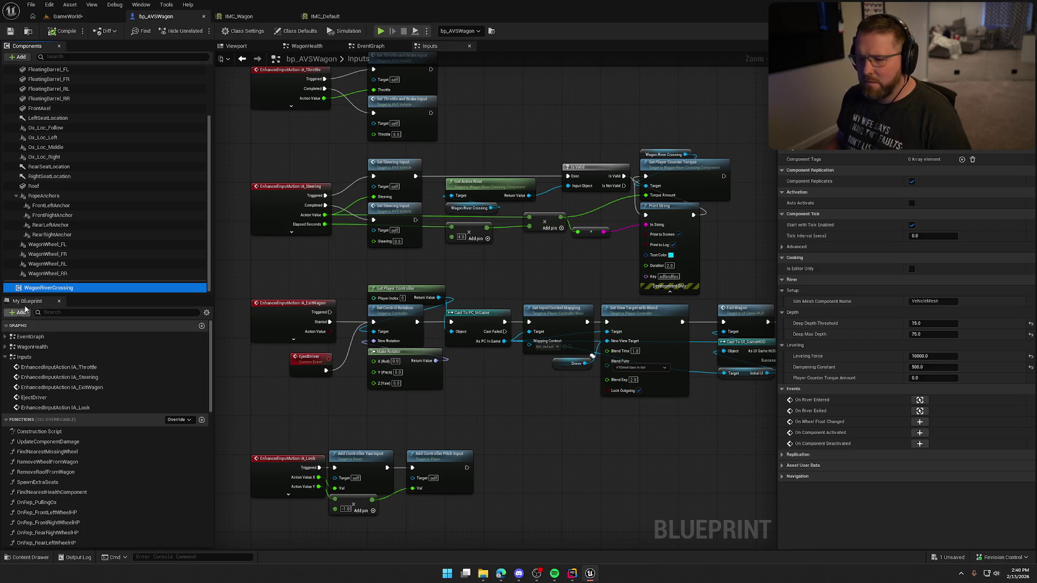
double_click(54, 289)
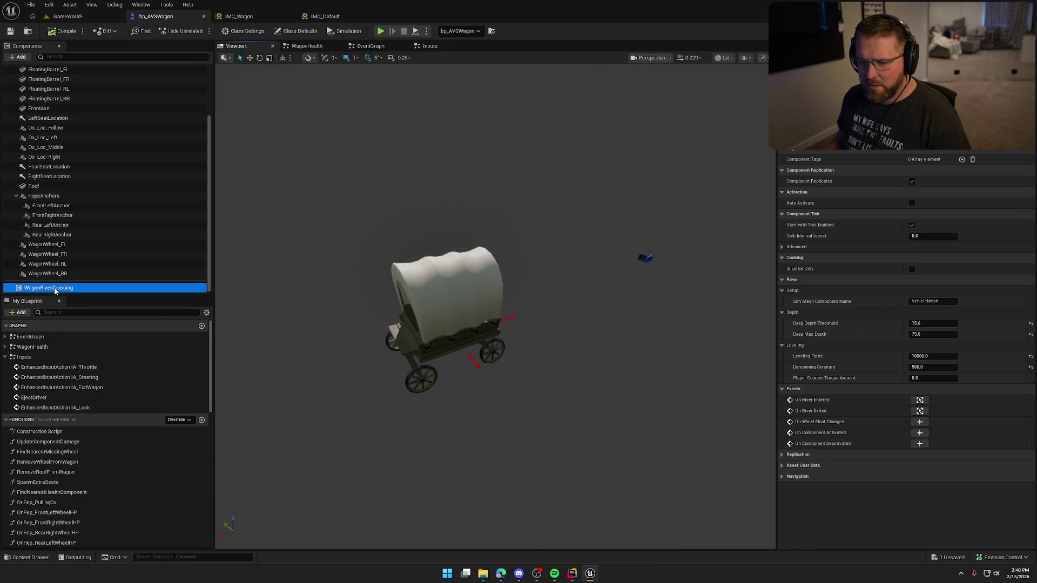
right_click(55, 289)
left_click(139, 408)
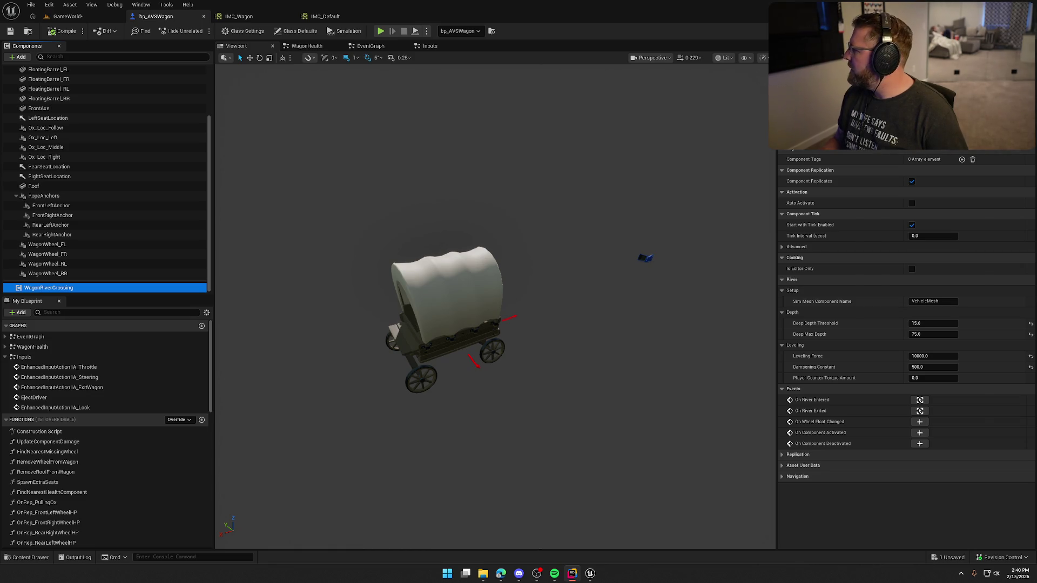
Step: Come back to Unreal and center the steering chain in bp_AVSWagon's Inputs graph
left_click(334, 218)
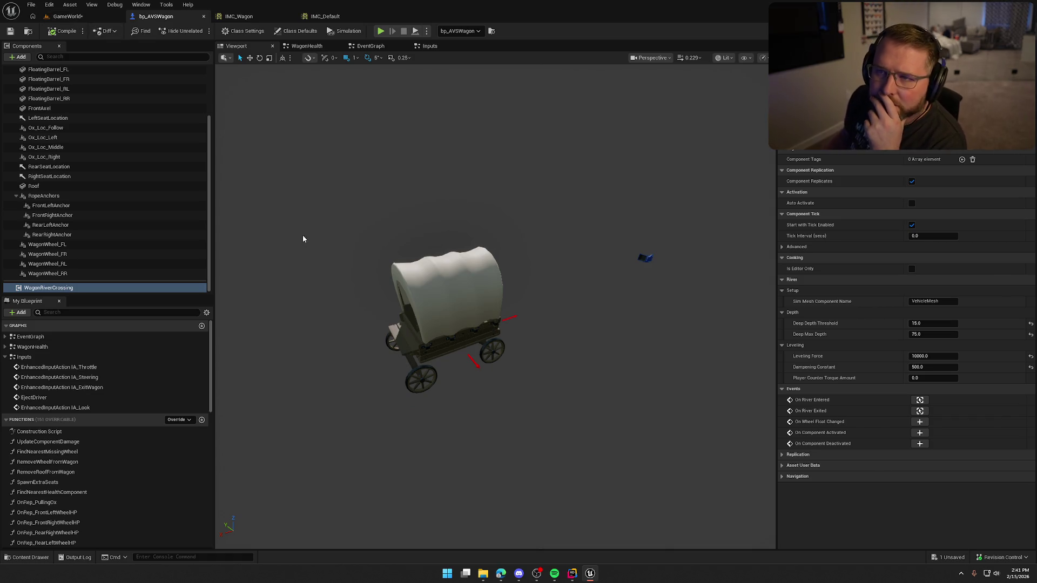
left_click(430, 46)
left_click_drag(506, 263, 476, 260)
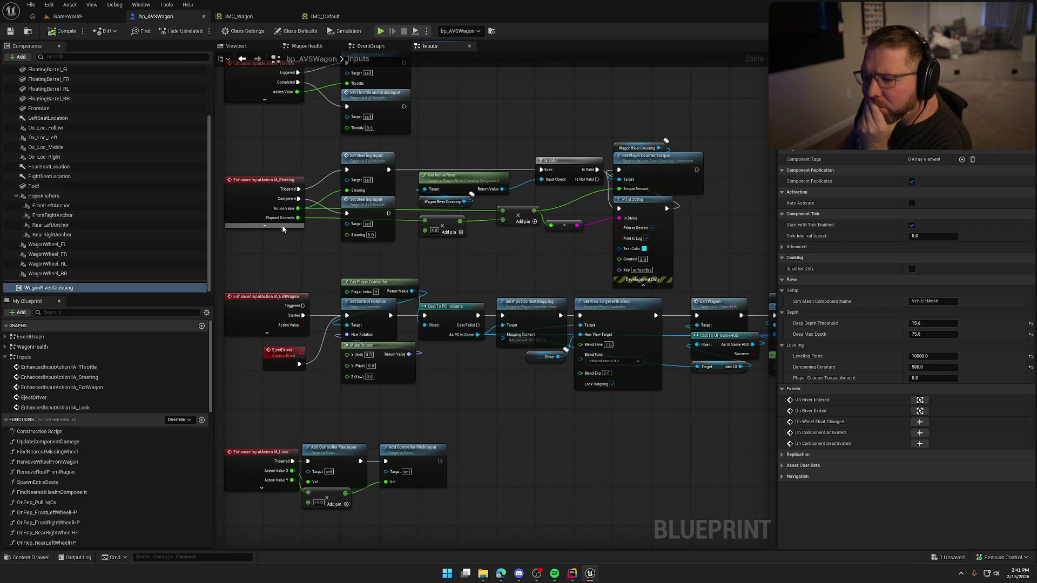
Step: Expose IA_Steering's Triggered Seconds pin, feed it into the ×4.0 node, and compile bp_AVSWagon
left_click(264, 225)
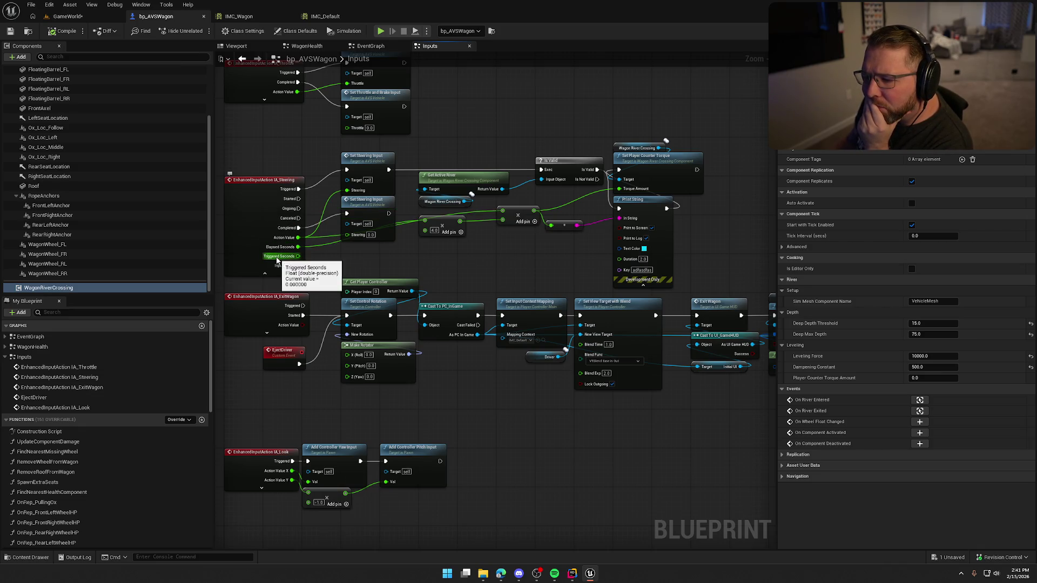
left_click_drag(297, 237, 301, 257)
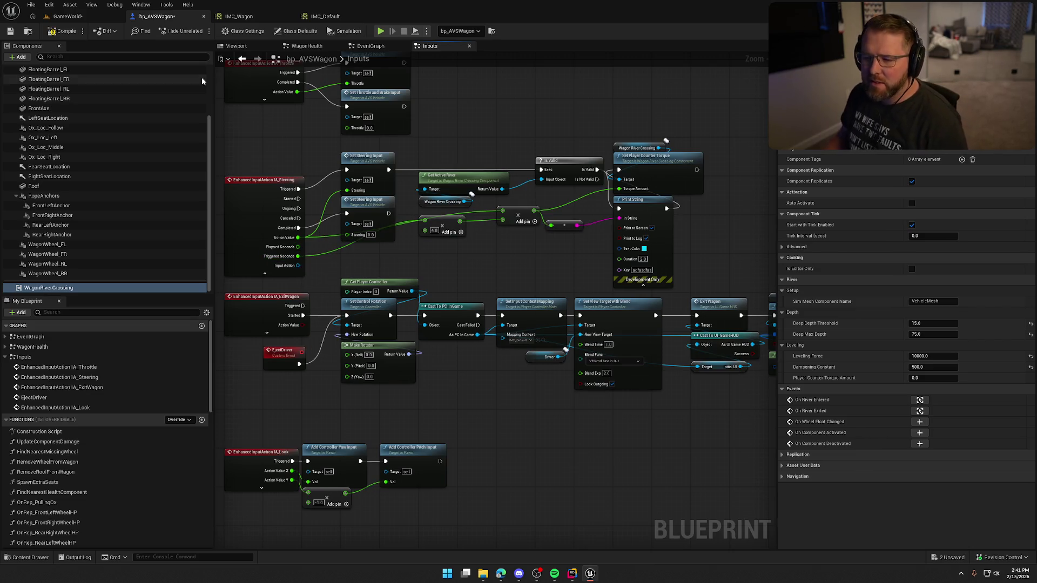
left_click(59, 31)
Step: Play-test driving the wagon into the river, then stop and reopen bp_AVSWagon
left_click(68, 16)
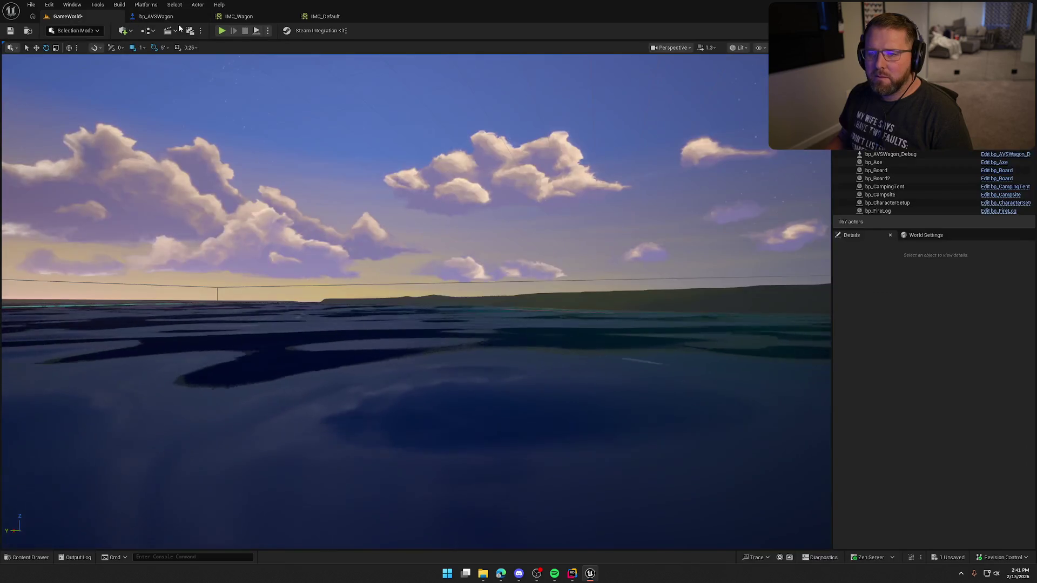
left_click(222, 31)
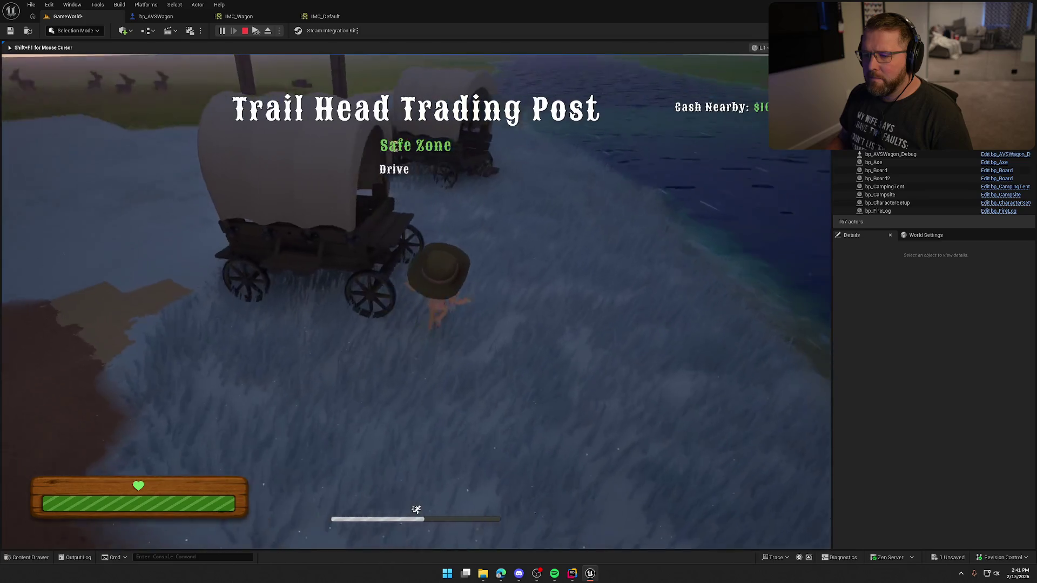
key("e")
key("w")
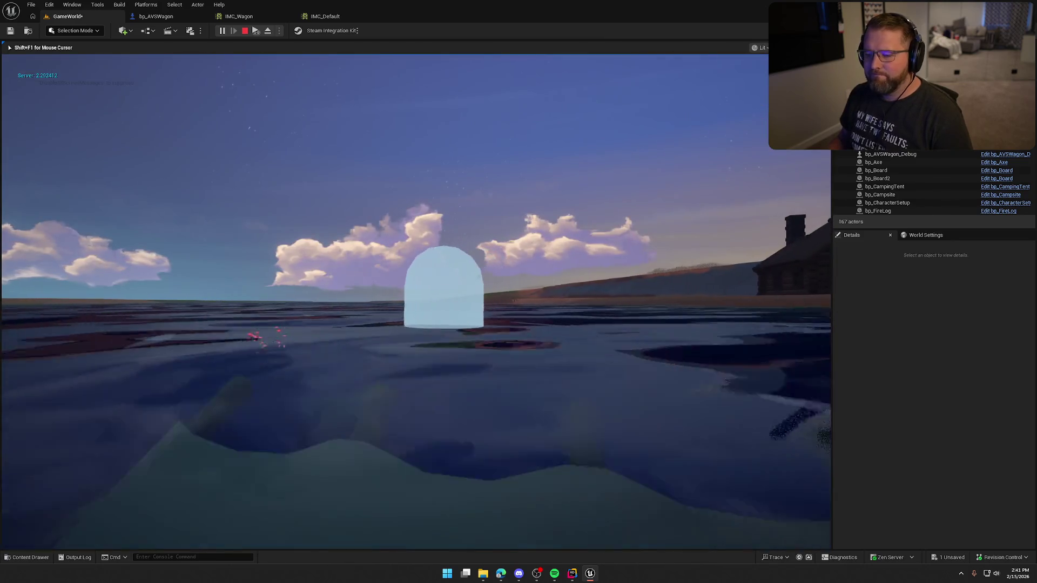
key("Escape")
left_click(156, 17)
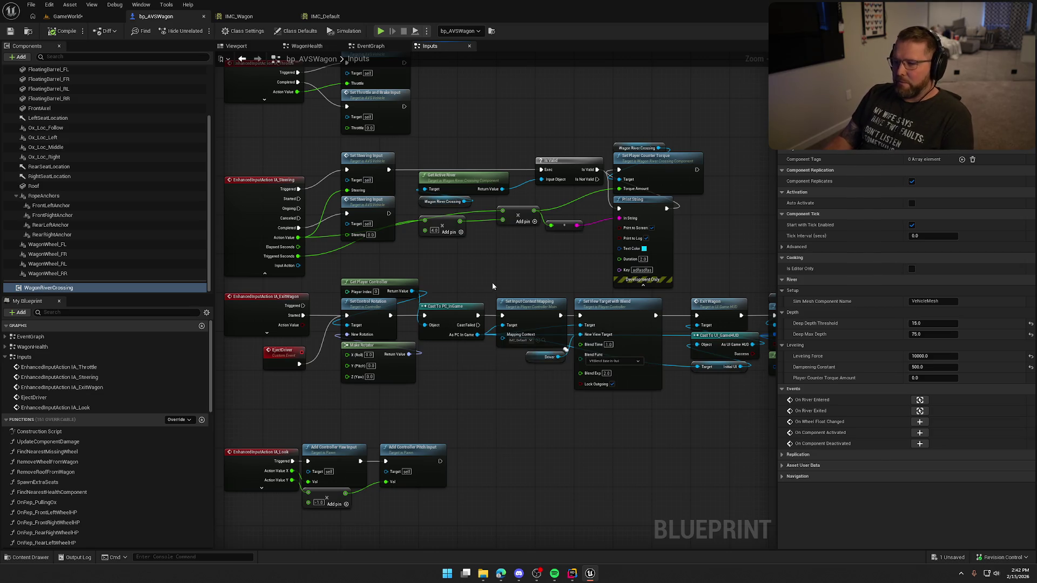
Step: Collapse the IA_Steering event's unused pins, keeping the 4.0 multiply node in place
scroll(458, 267, "up", 2)
mouse_move(473, 224)
left_mouse_down()
mouse_move(473, 242)
mouse_move(475, 215)
left_mouse_up()
left_click(245, 284)
left_click(541, 253)
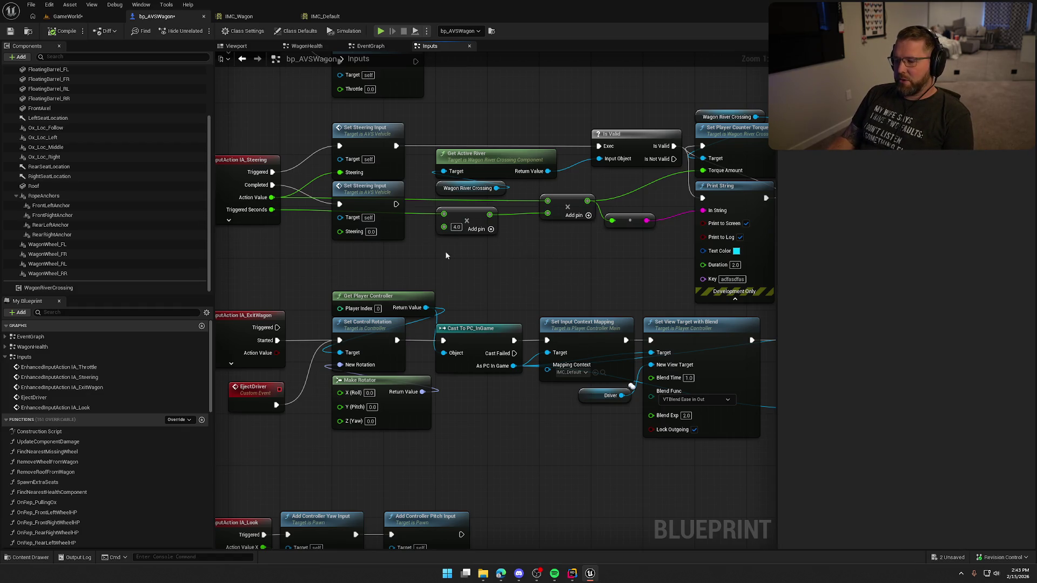
Step: Pan over the counter-torque nodes, select the middle steering math, then return to the input events
left_click_drag(536, 261, 474, 250)
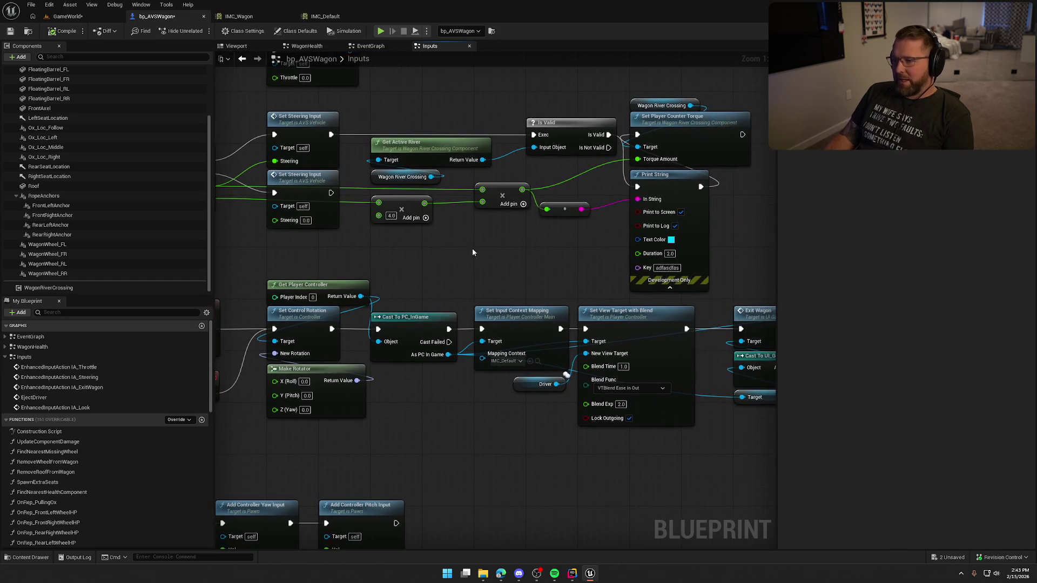
left_click_drag(396, 112, 535, 223)
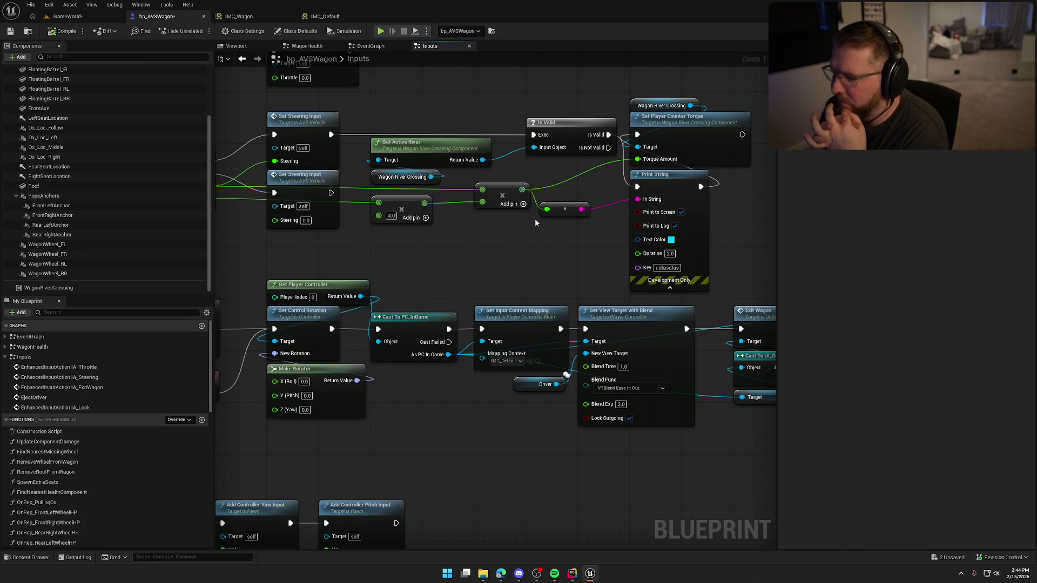
left_click_drag(514, 225, 474, 182)
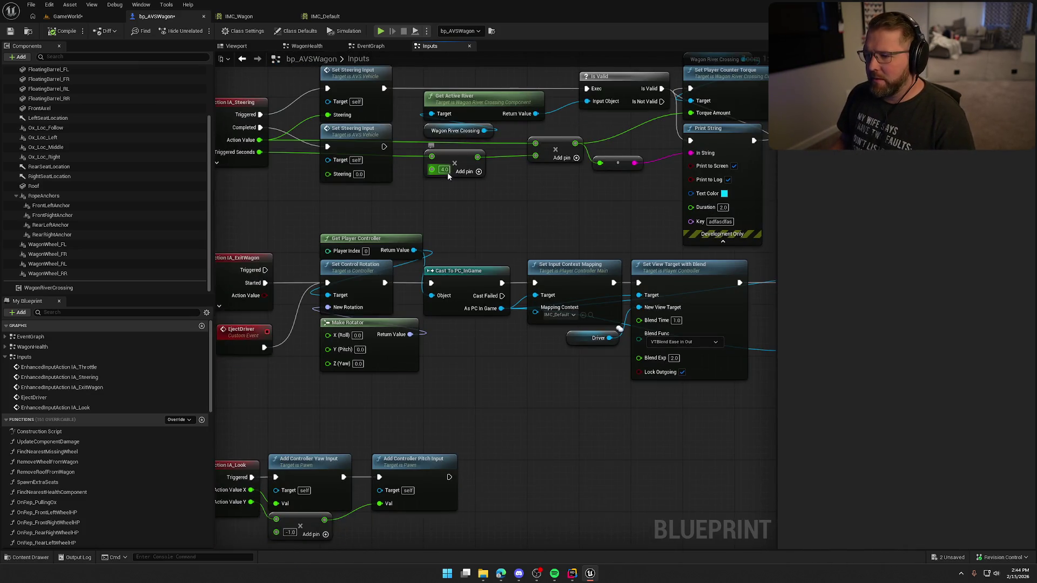
Step: Change the counter-torque multiplier to 2.0 and test-drive the wagon toward the water
type("2")
key("Return")
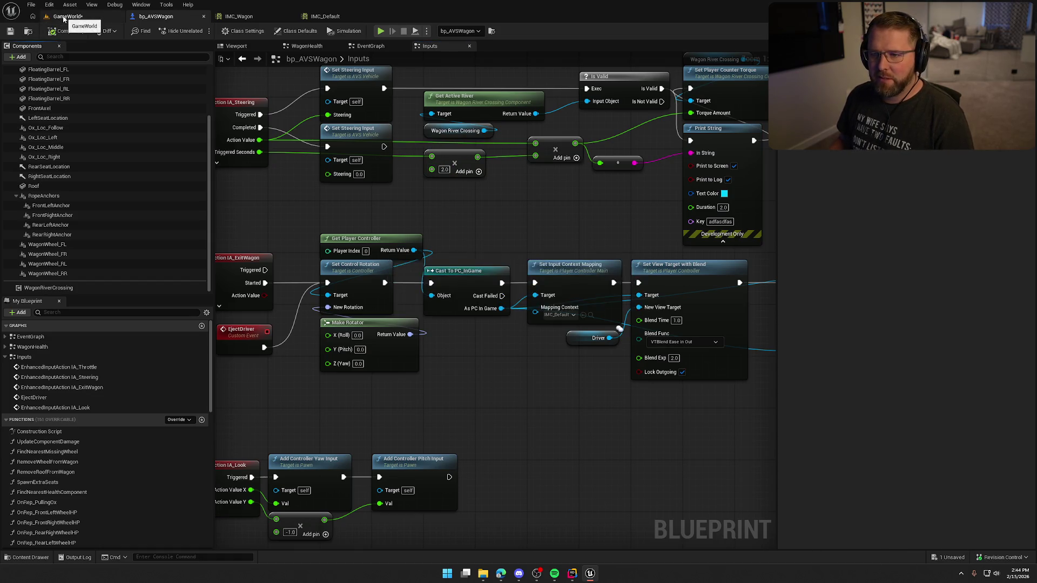
left_click(64, 19)
left_click(226, 64)
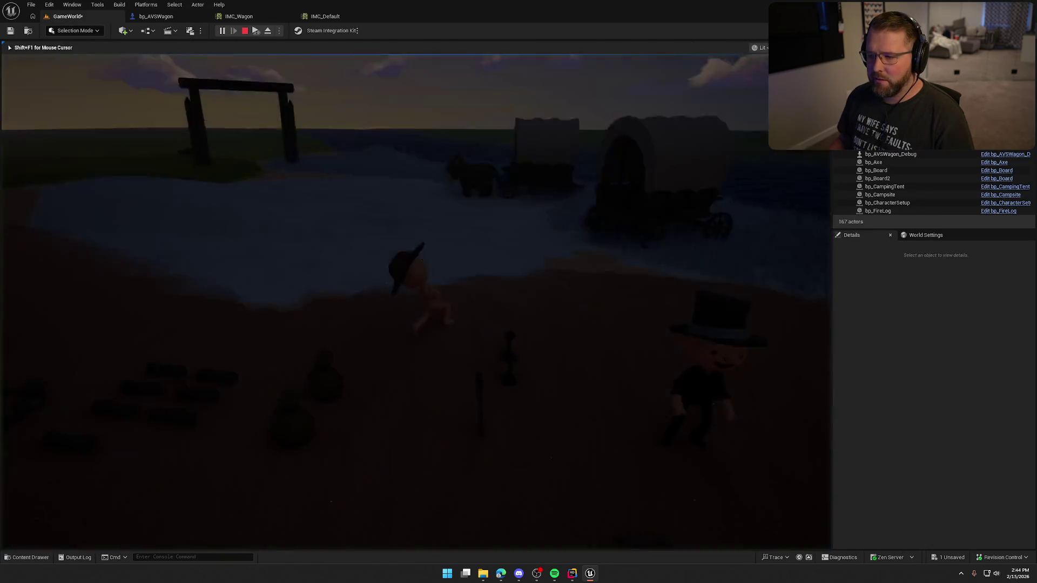
key("e")
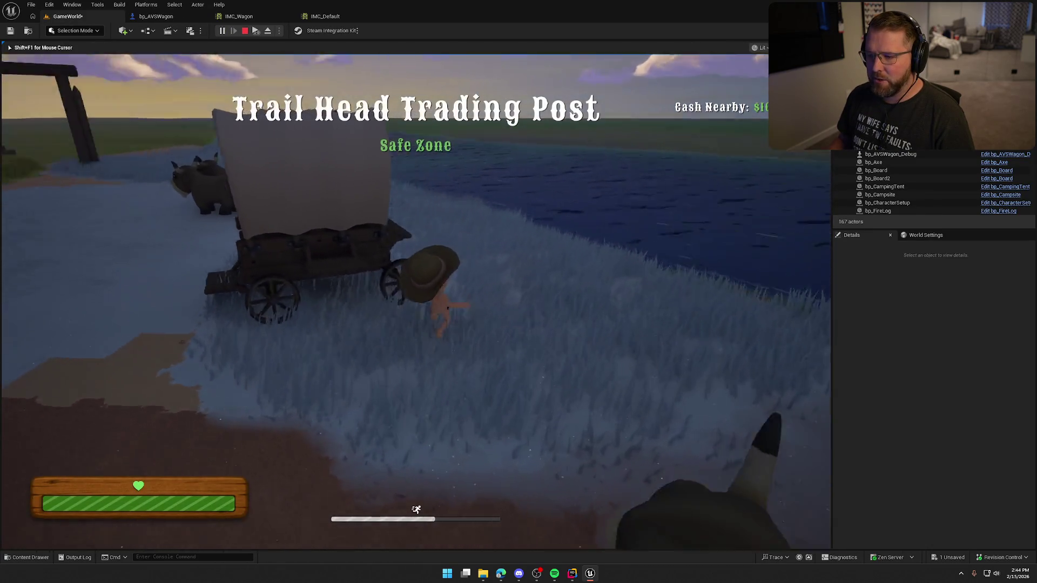
key("w")
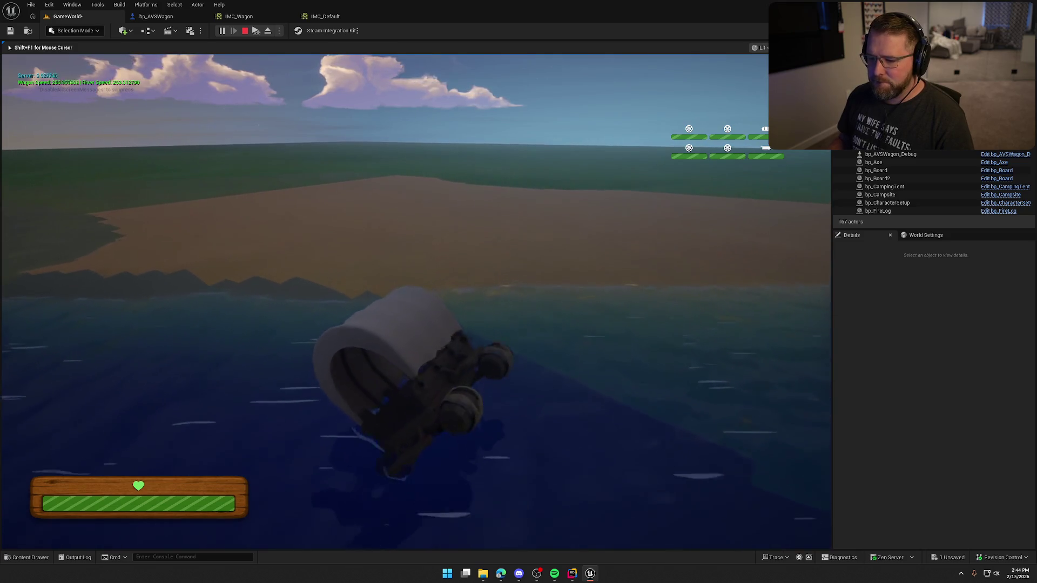
key("Escape")
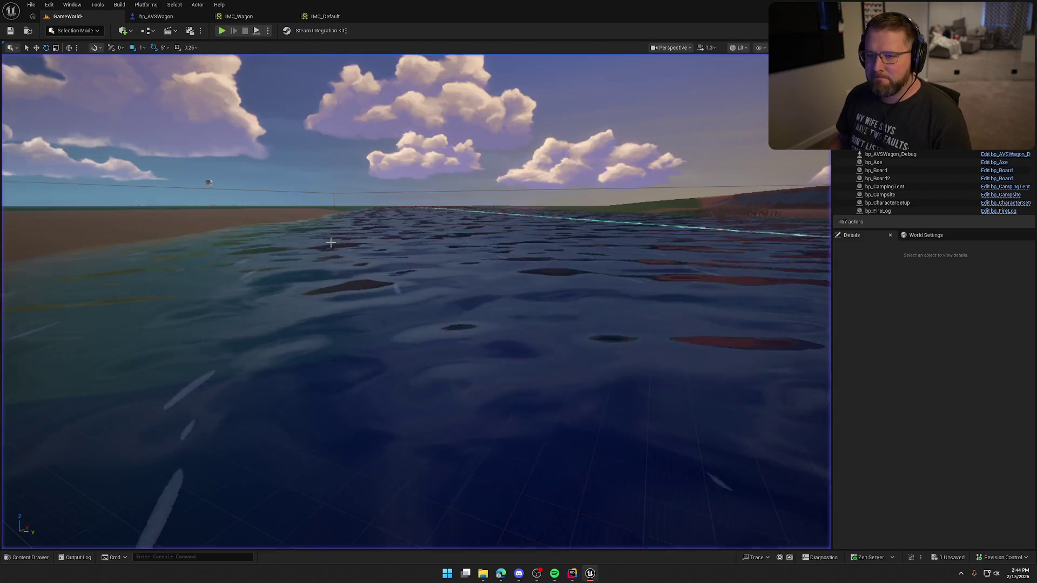
Step: Start a new play session, board the wagon and drive it into the river
key("alt+p")
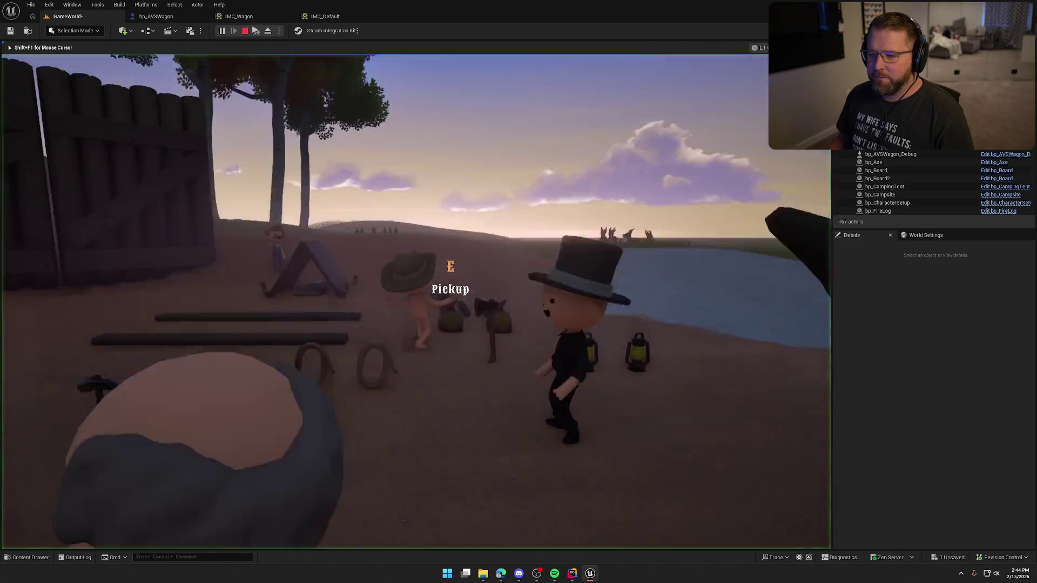
key("w")
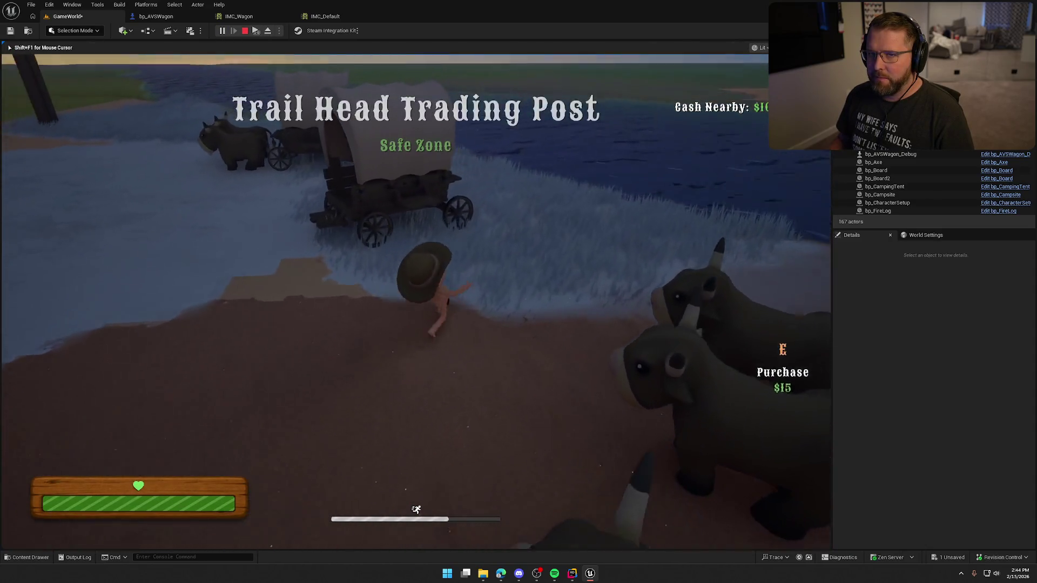
key("e")
key("w")
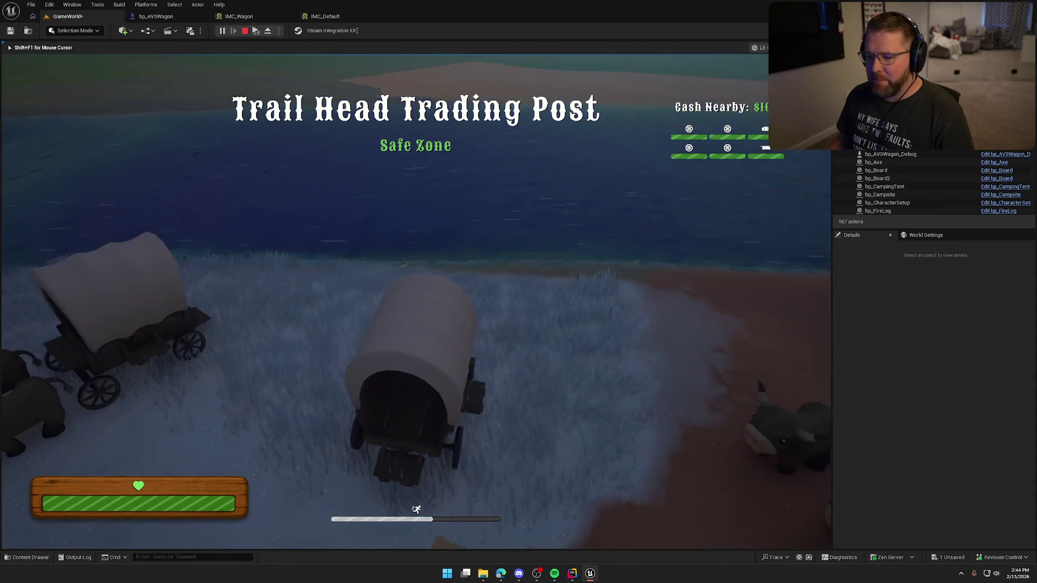
key("w")
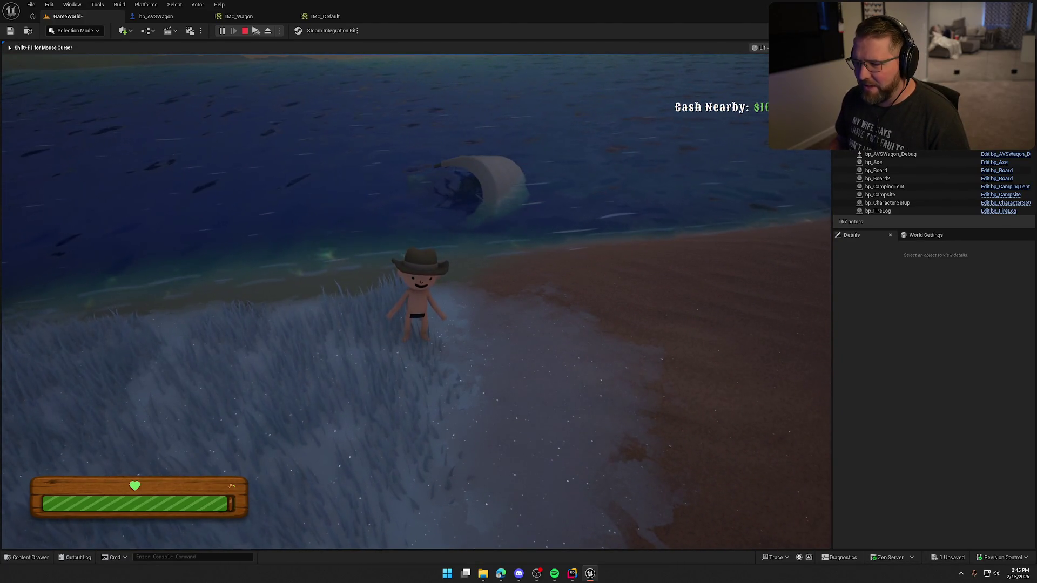
Step: Exit the game and centre bp_AVSWagon's graph on the Set Player Counter Torque node
key("shift+F1")
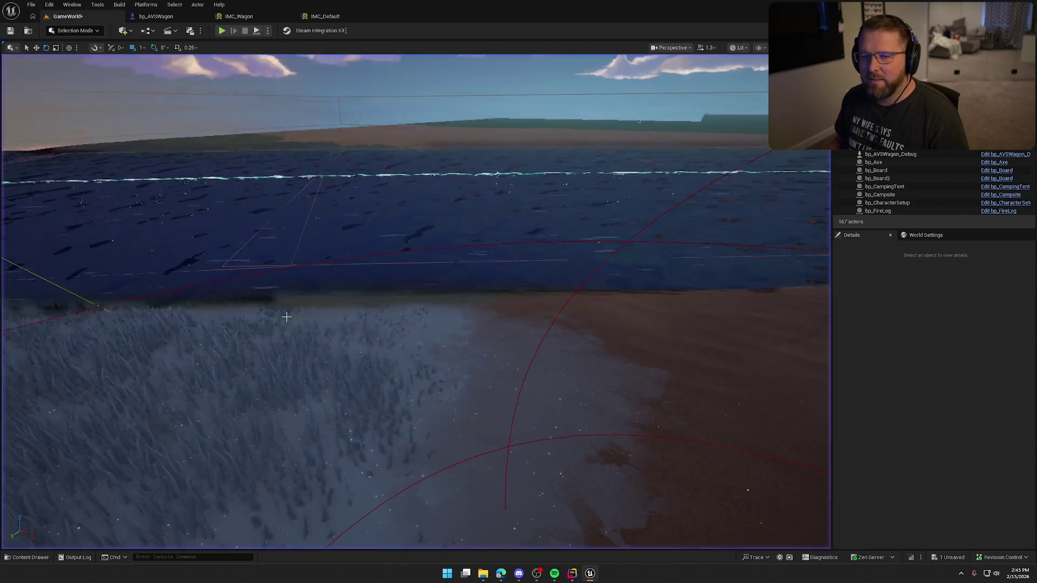
left_click(157, 16)
mouse_move(523, 226)
left_mouse_down()
mouse_move(513, 258)
mouse_move(315, 292)
mouse_move(557, 305)
left_mouse_up()
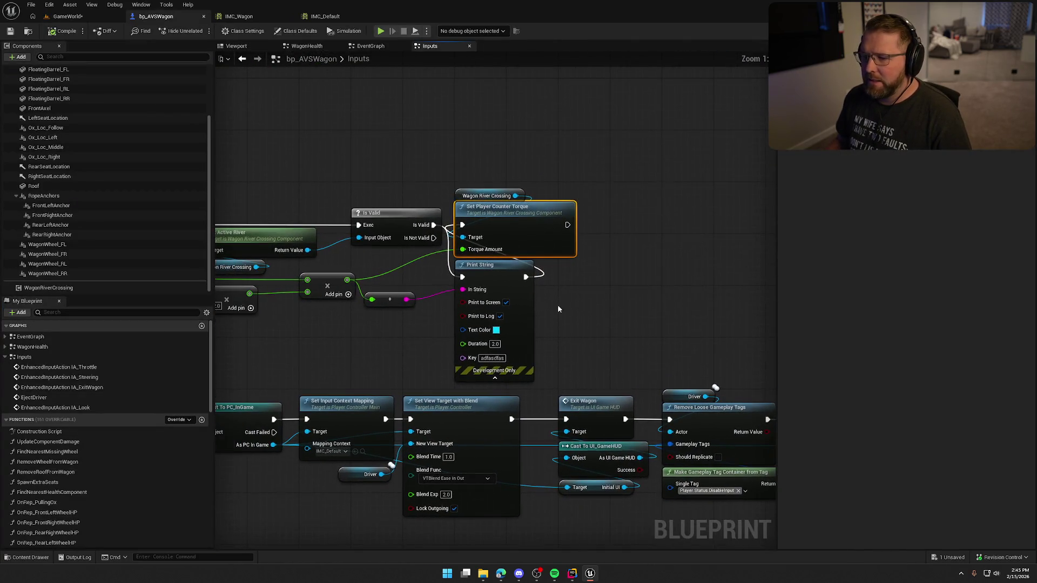
left_click_drag(620, 316, 669, 275)
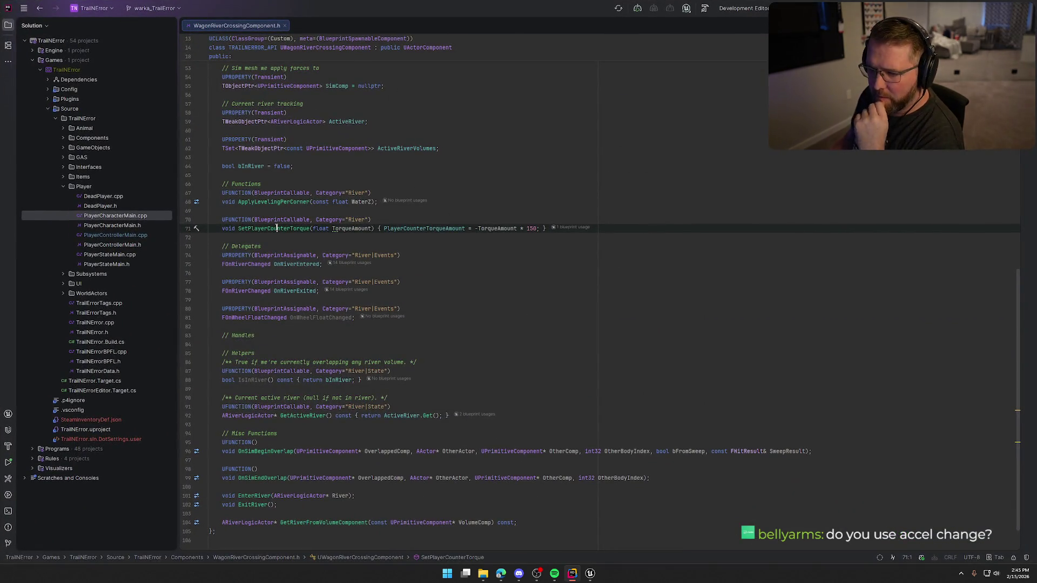
Step: In Rider, go from the header to ApplyLevelingPerCorner's definition in WagonRiverCrossingComponent.cpp
key("alt+Tab")
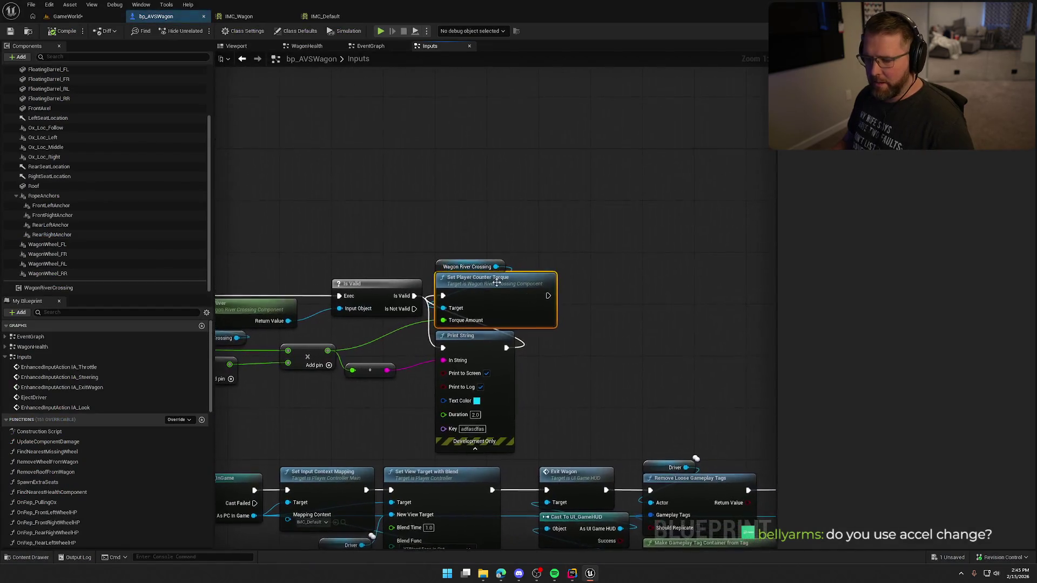
key("alt+Tab")
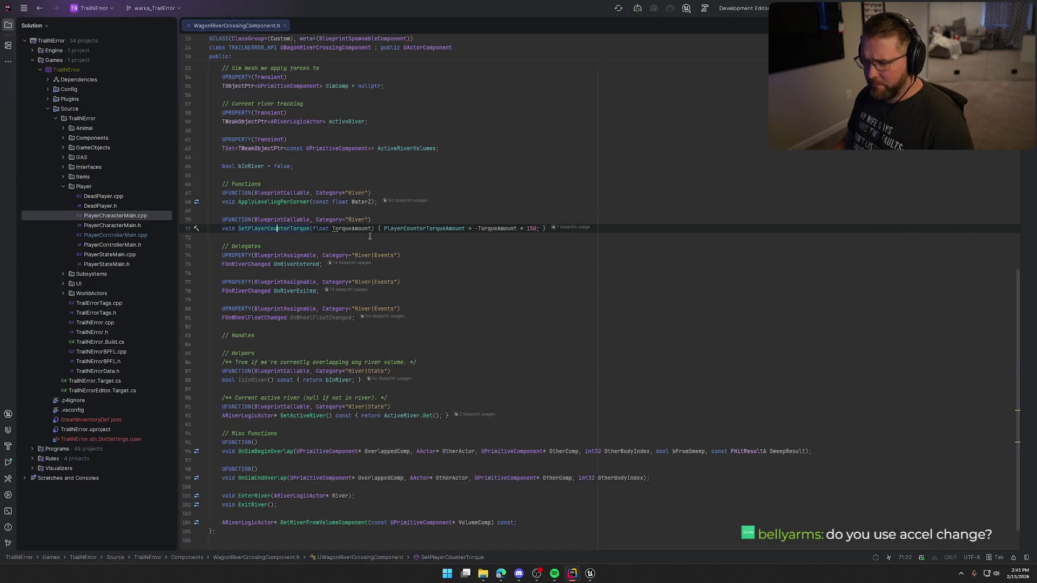
right_click(463, 194)
left_click(410, 166)
left_click(410, 246)
scroll(412, 264, "down", 1)
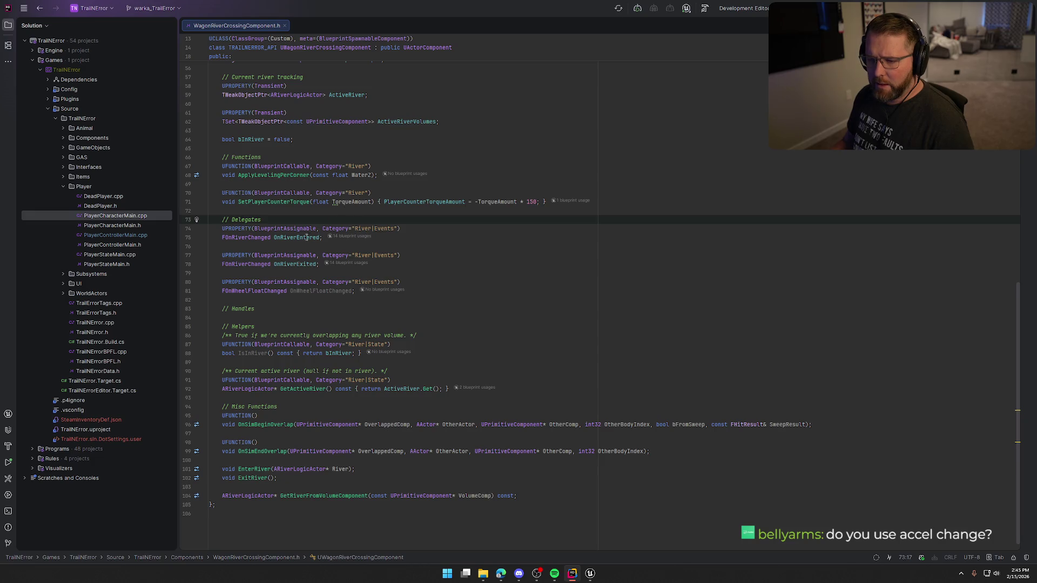
left_click(275, 175)
left_click(276, 175, "ctrl")
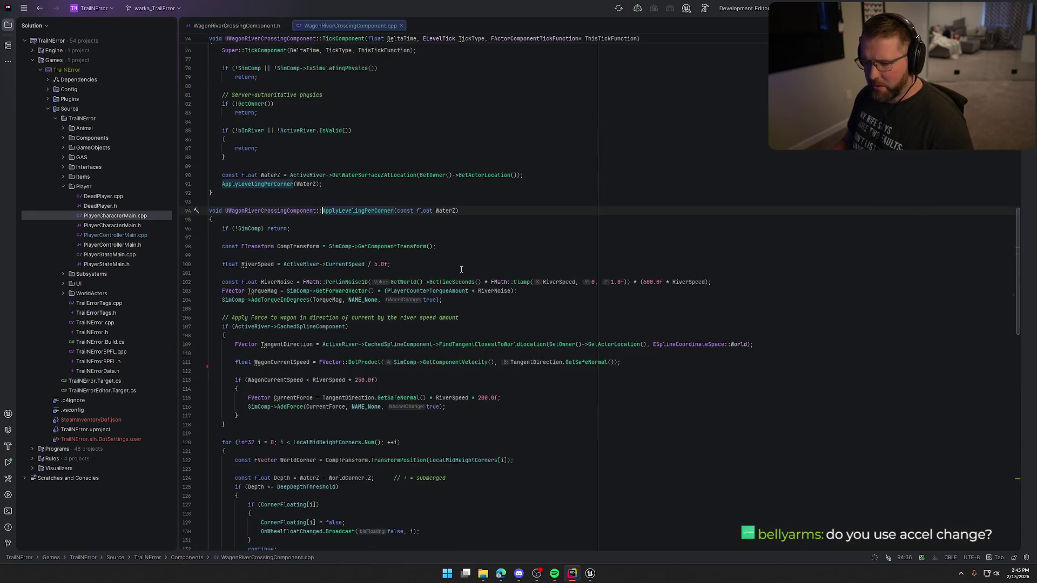
key("ctrl+alt+Left")
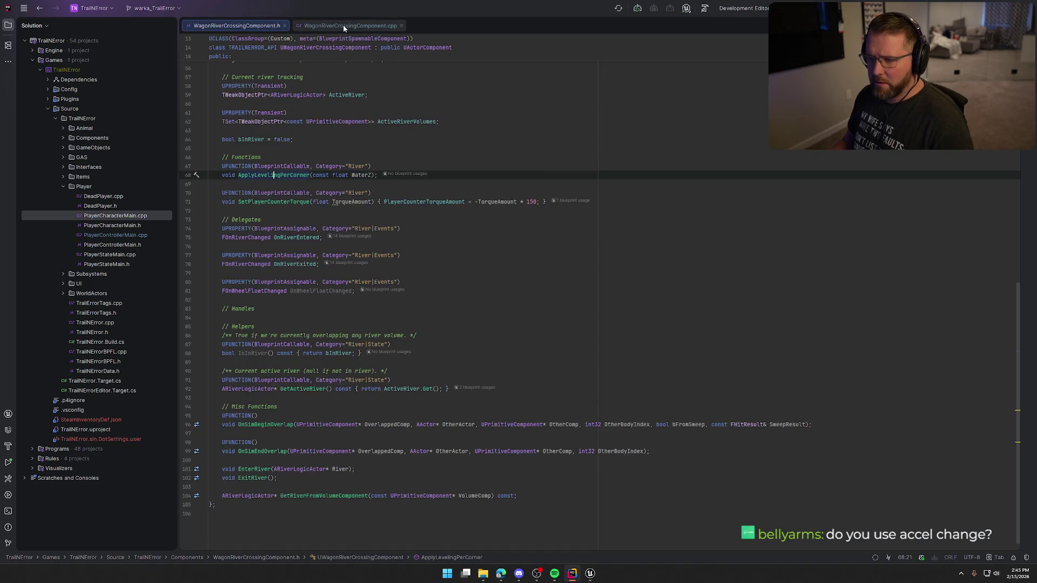
left_click(343, 26)
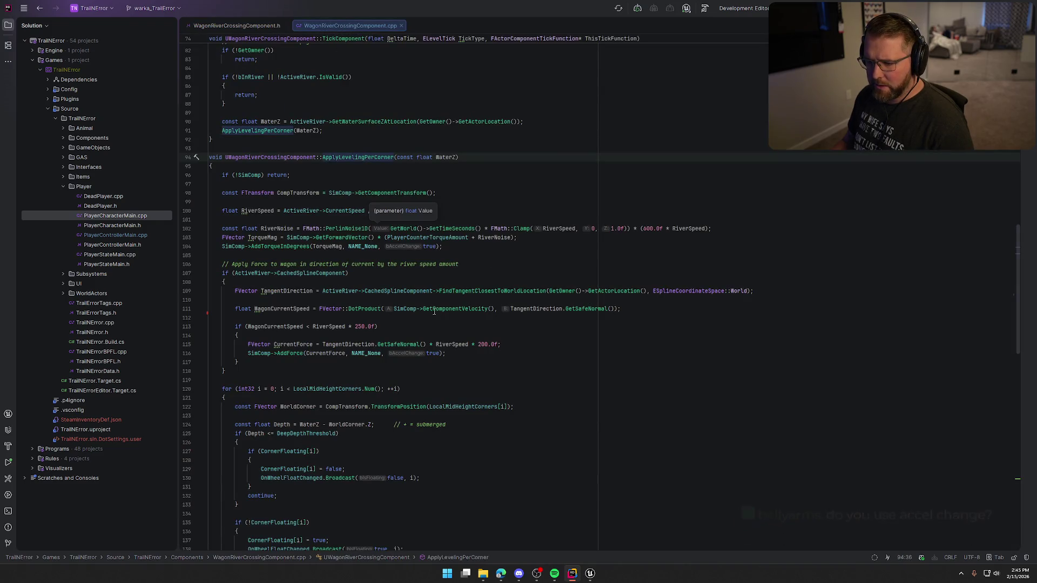
Step: Search the .cpp for 'playercounter' to locate the PlayerCounterTorqueAmount torque code at line 104
scroll(441, 313, "down", 6)
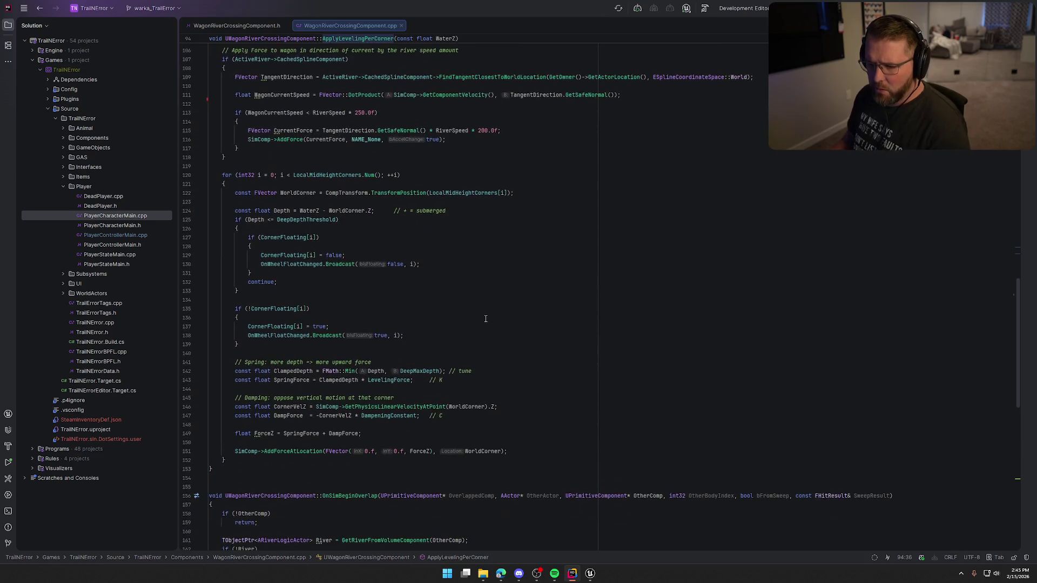
scroll(578, 330, "up", 3)
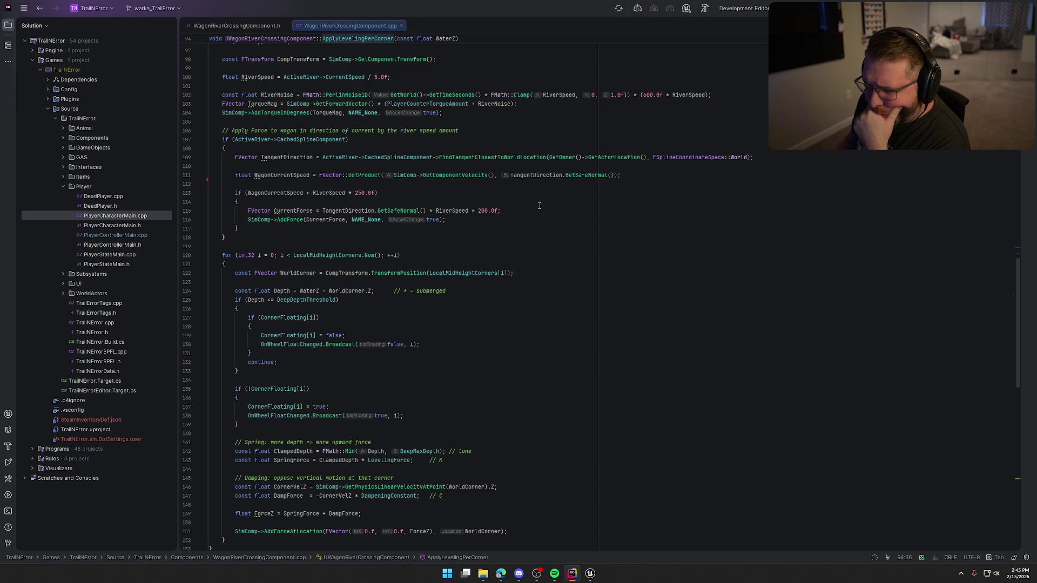
key("ctrl+f")
type("p")
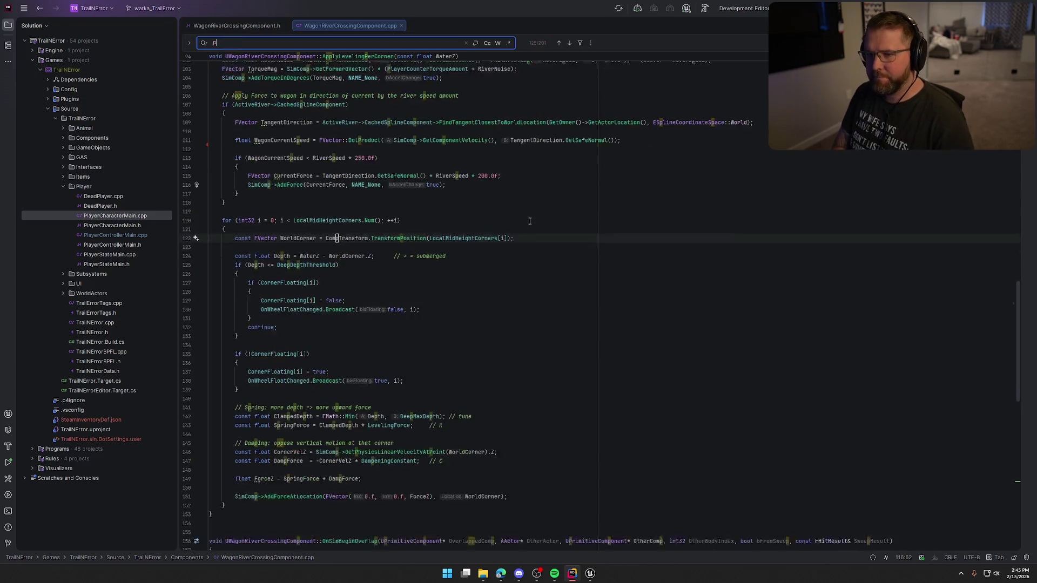
type("layercounter")
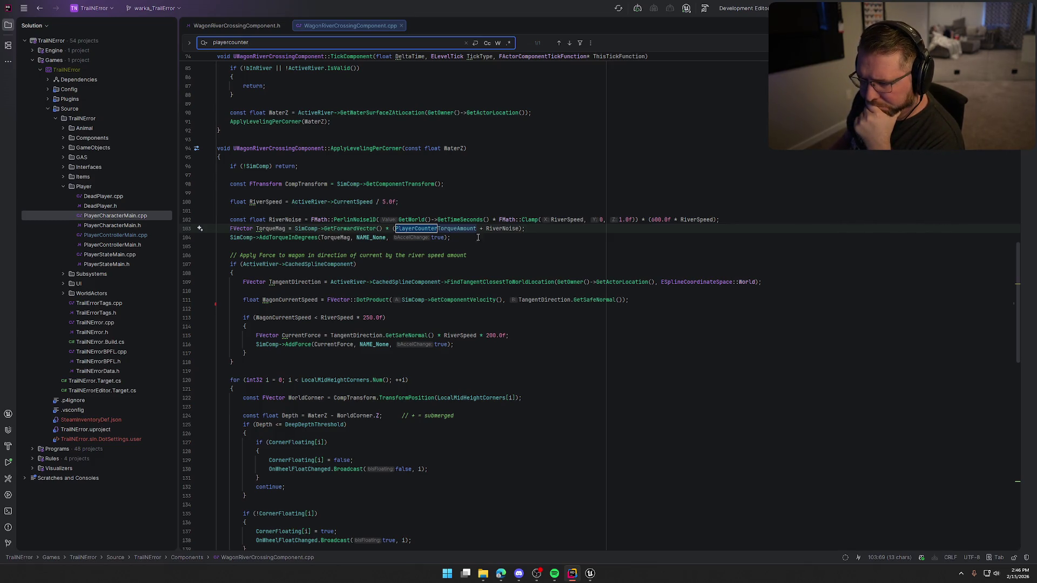
left_click(432, 238)
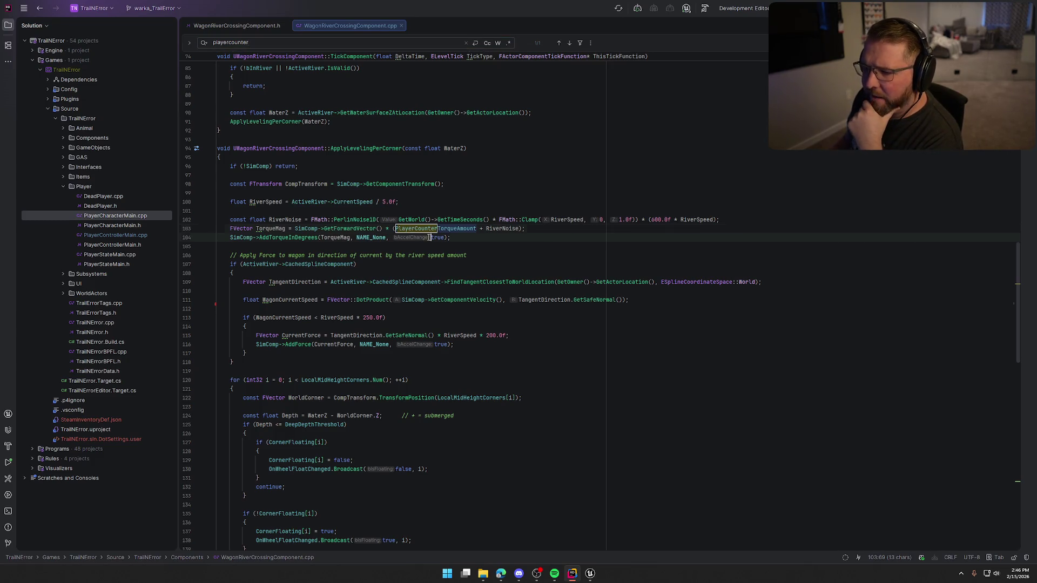
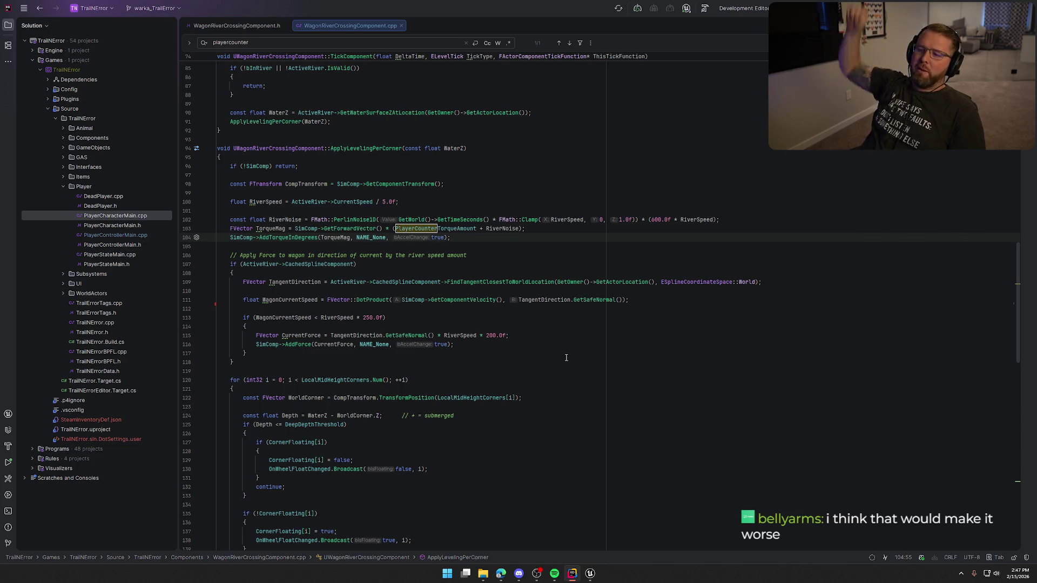
Step: Dismiss the playercounter search in Rider and bring Unreal Engine back to the front
left_click(466, 238)
key("Escape")
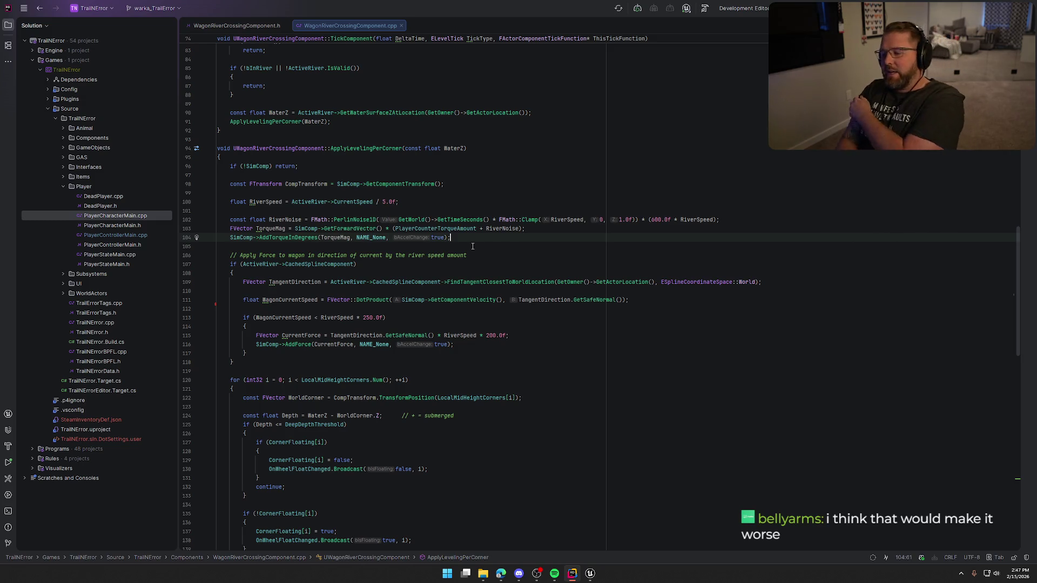
left_click(589, 573)
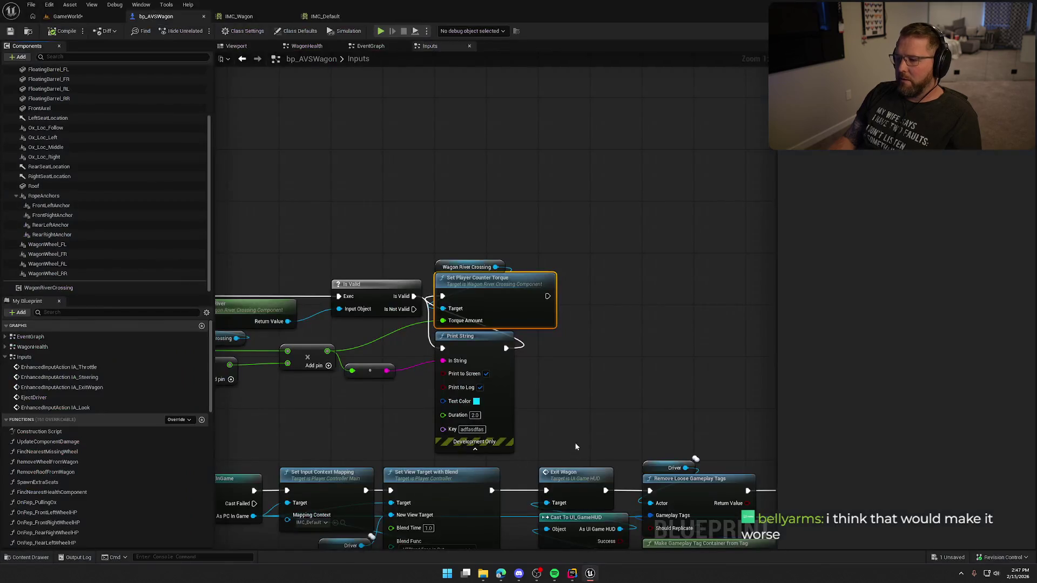
Step: In GameWorld, set bp_RiverLogic's Min Current Speed to 5.0, then launch a play test
left_click(68, 16)
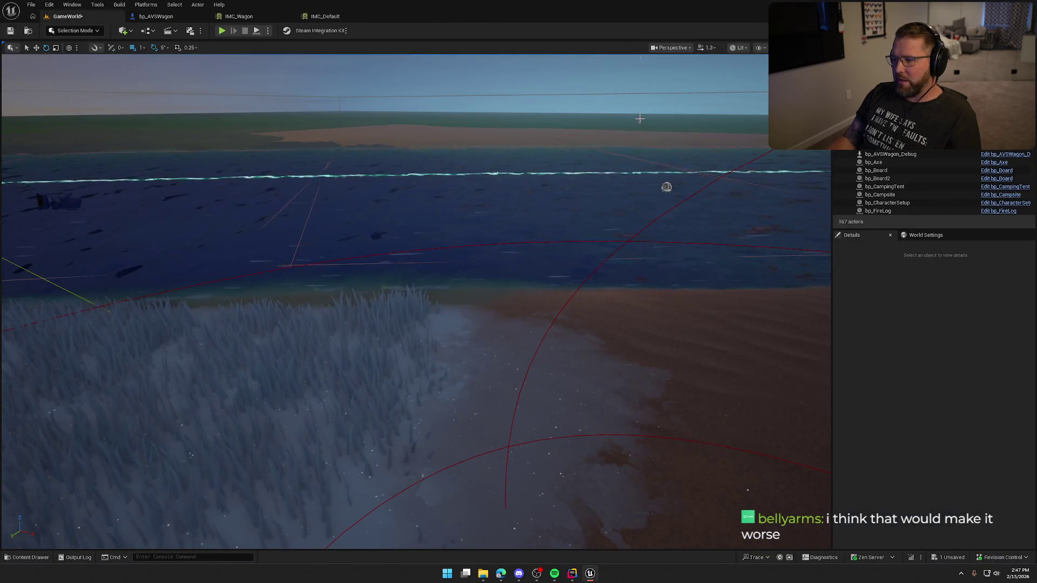
left_click(715, 143)
scroll(944, 463, "down", 10)
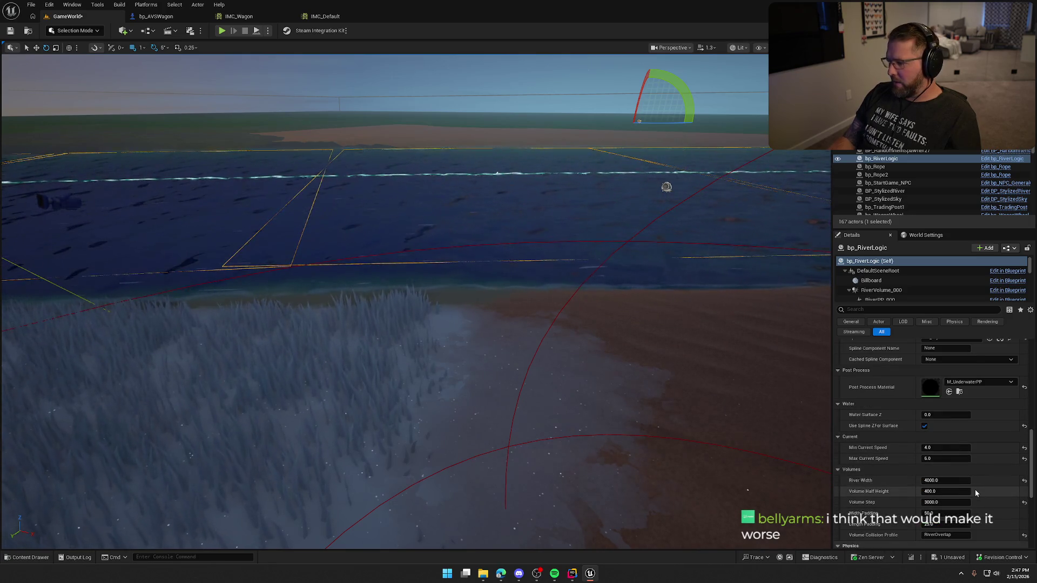
left_click(951, 448)
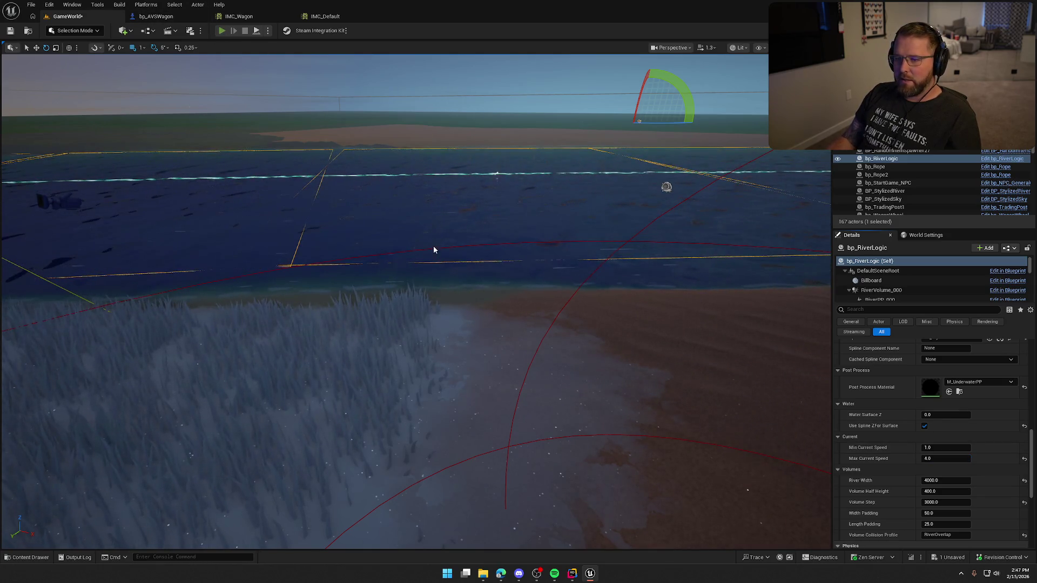
key("alt+p")
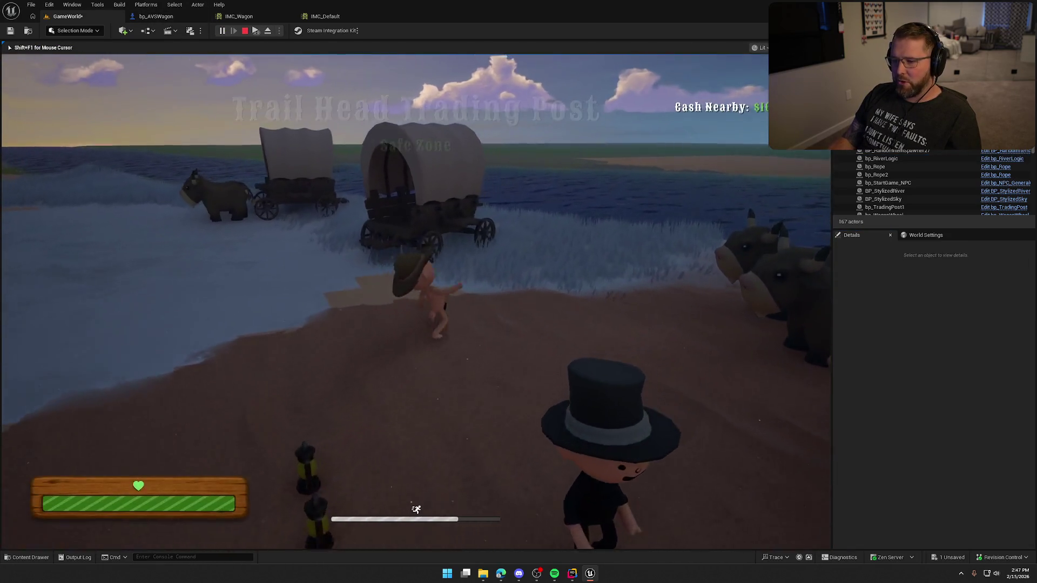
Step: Board the wagon and drive it into the river, then restart the play test and drive again
key("shift+w")
key("e")
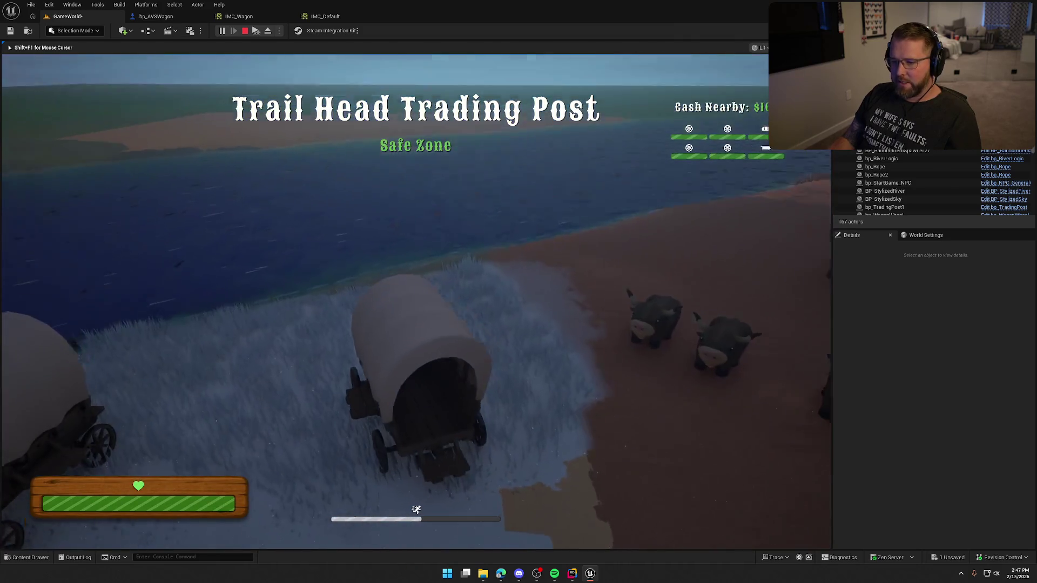
key("a")
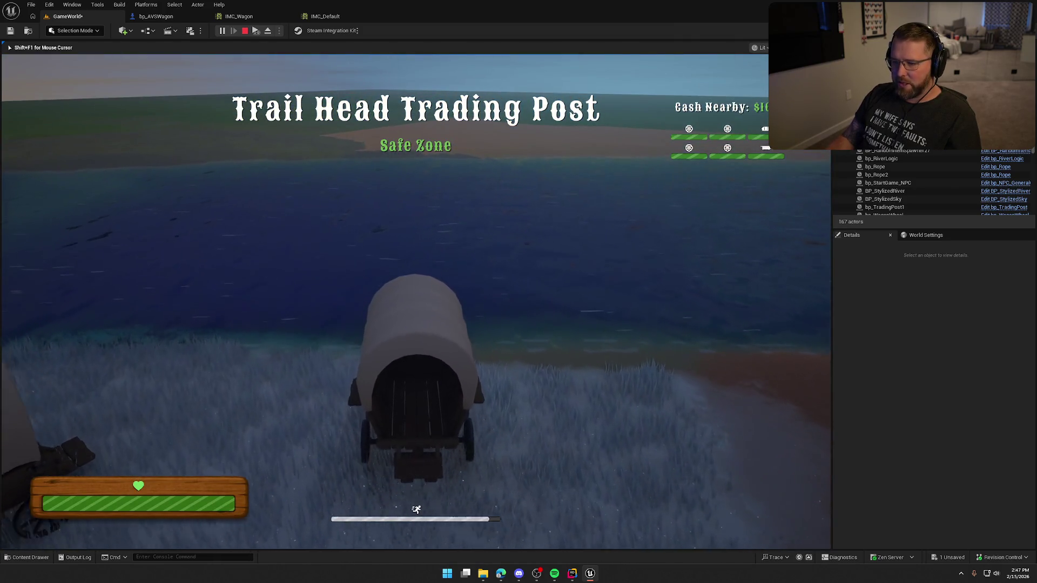
key("w")
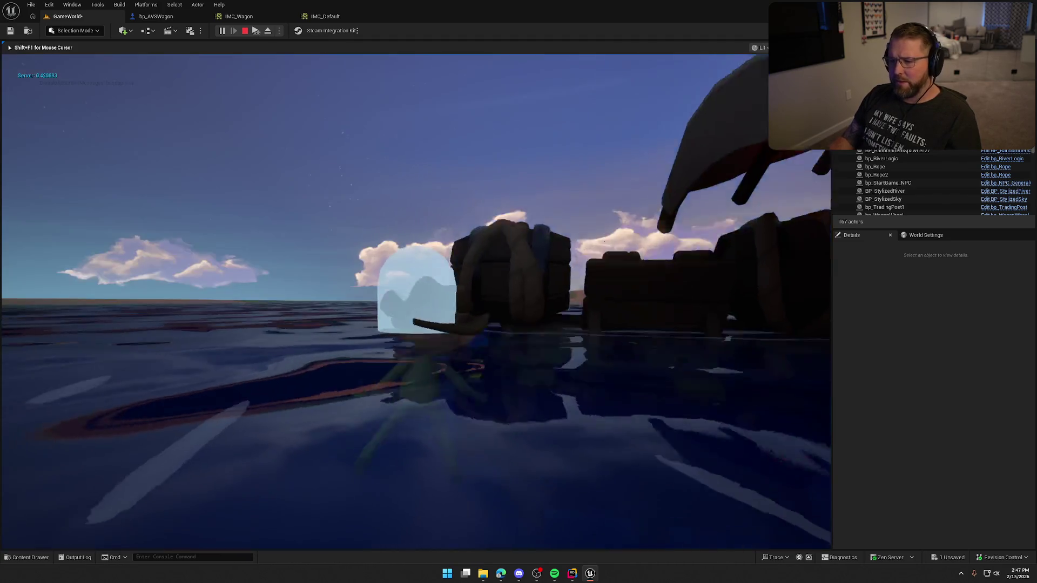
key("Escape")
left_click(222, 30)
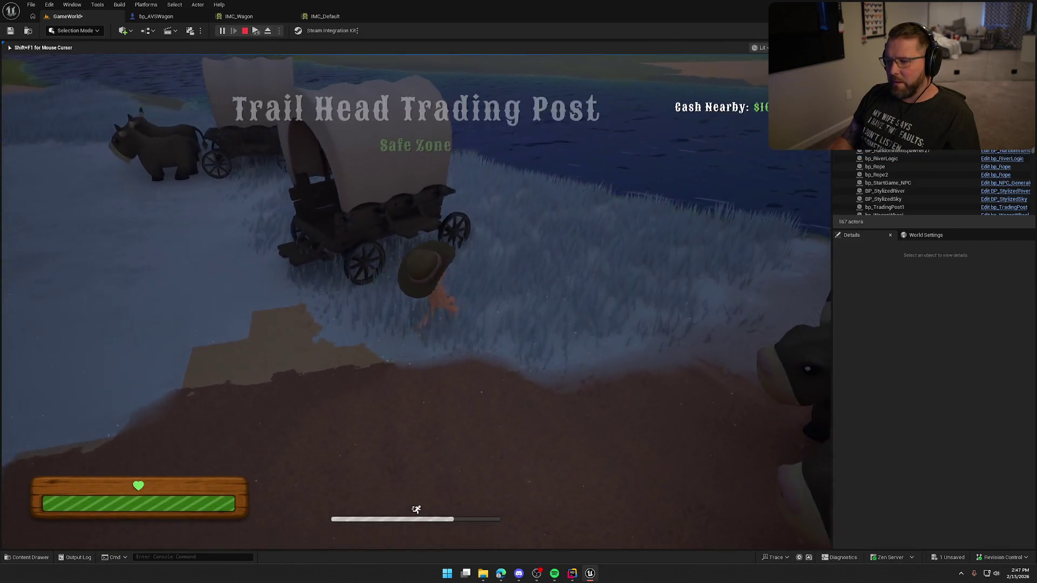
key("w")
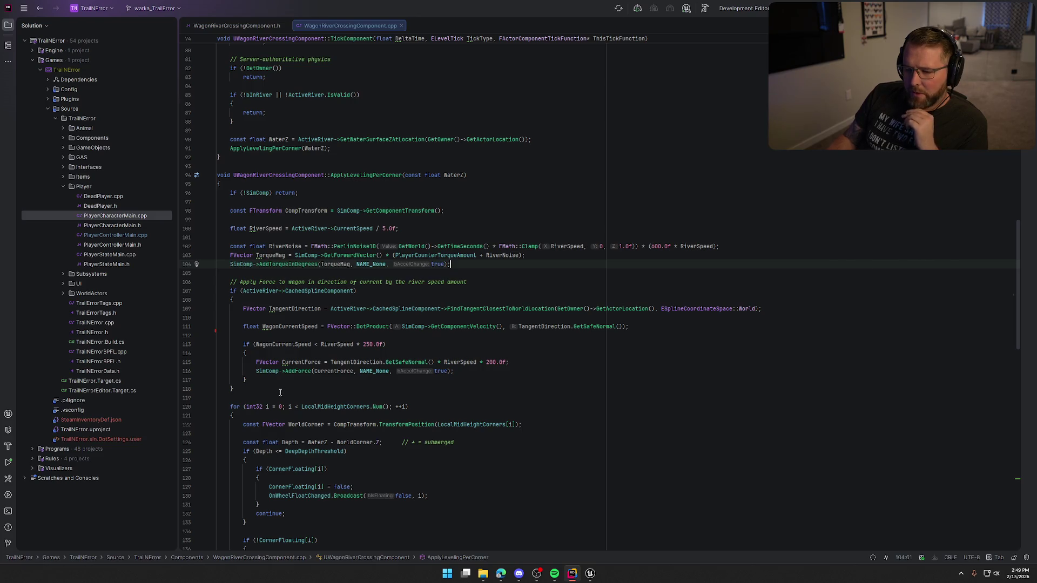
Step: Read through the current-force and player counter torque code in ApplyLevelingPerCorner
scroll(414, 189, "down", 5)
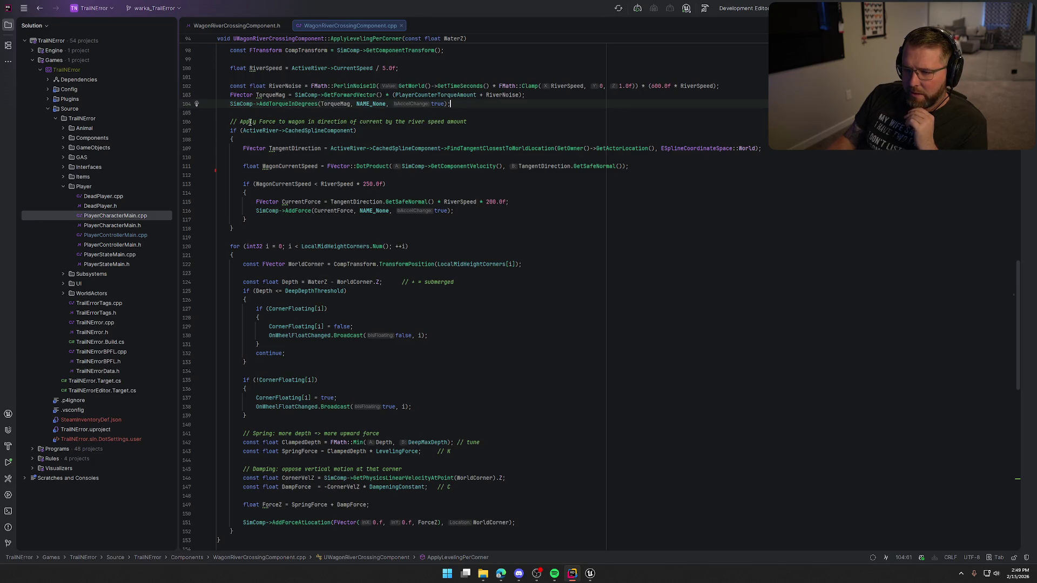
scroll(266, 309, "up", 3)
left_click(244, 300)
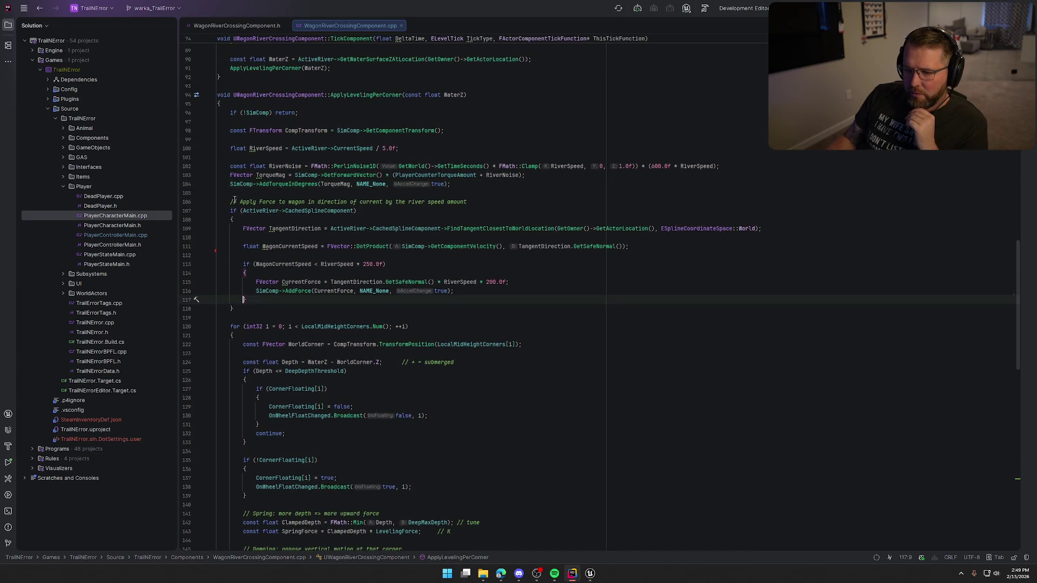
scroll(342, 538, "down", 5)
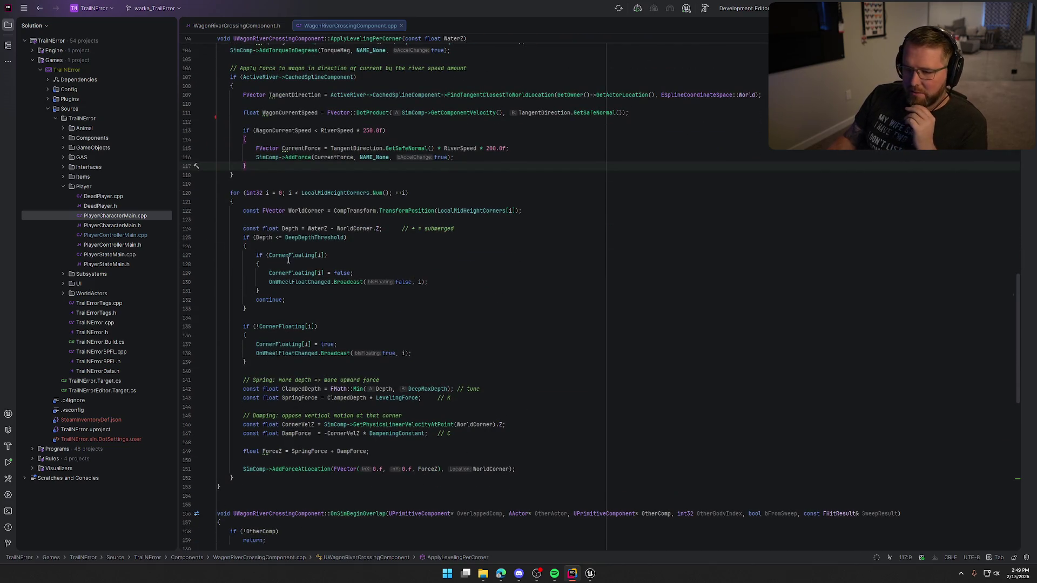
scroll(563, 337, "up", 7)
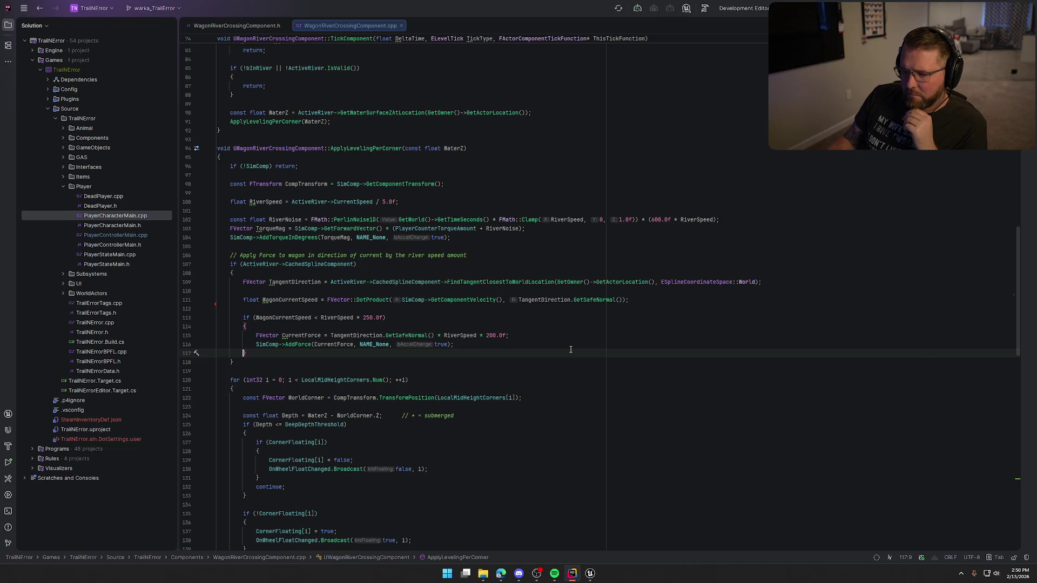
scroll(571, 349, "up", 3)
left_click(458, 317)
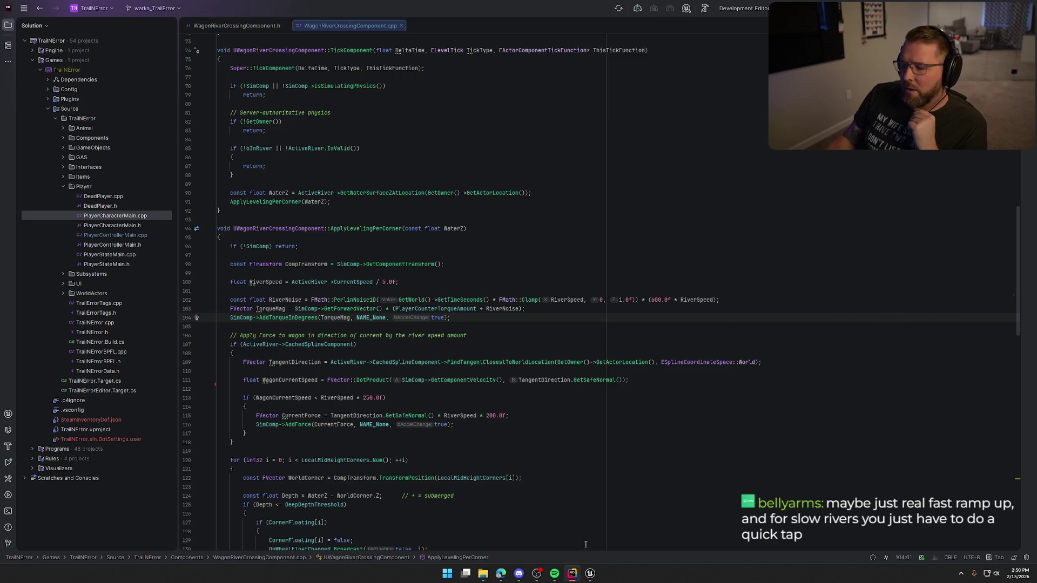
Step: Show the steering torque nodes in the bp_AVSWagon Inputs graph in Unreal
left_click(590, 573)
left_click(156, 16)
mouse_move(406, 296)
left_mouse_down()
mouse_move(547, 154)
mouse_move(579, 185)
left_mouse_up()
mouse_move(463, 265)
left_mouse_down()
mouse_move(507, 306)
mouse_move(529, 309)
left_mouse_up()
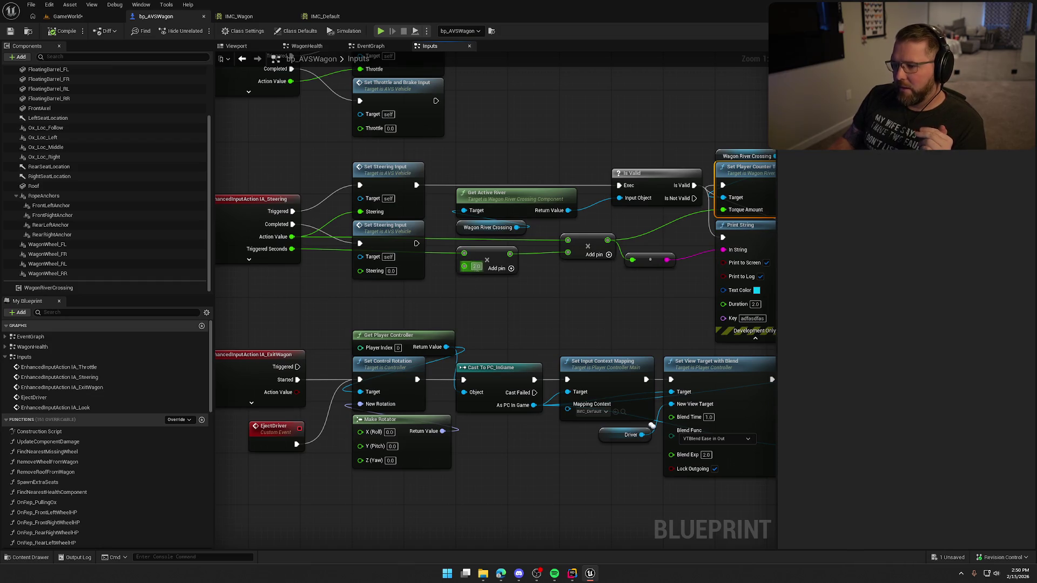
Step: Change the steering counter-torque multiplier from 2.0 to 10.0 and return to the running game
type("10")
left_click(512, 325)
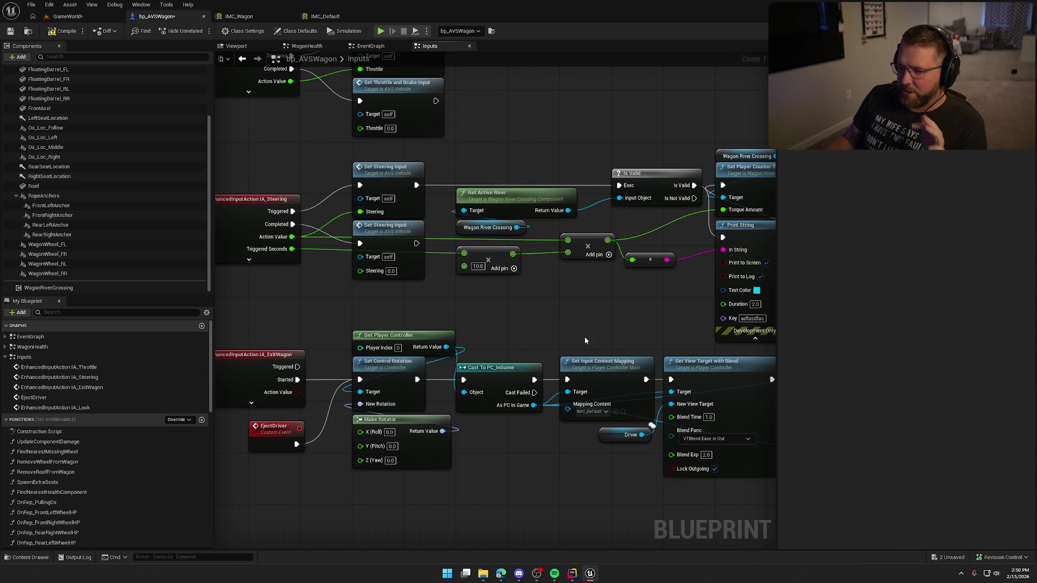
left_click_drag(598, 333, 503, 328)
left_click_drag(381, 240, 438, 242)
left_click(66, 16)
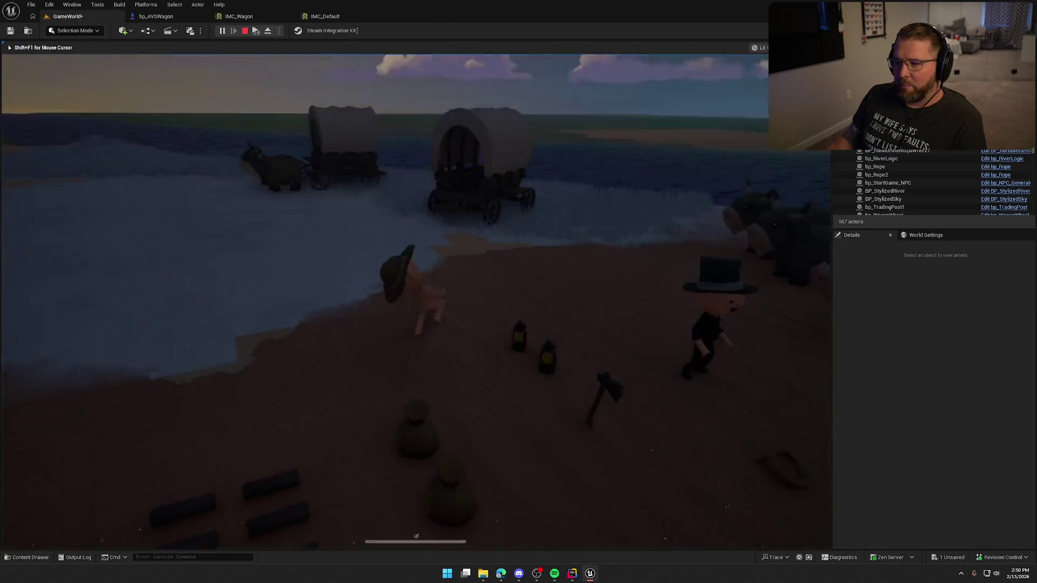
Step: Run the character to the wagon and board it to drive
key("shift+w")
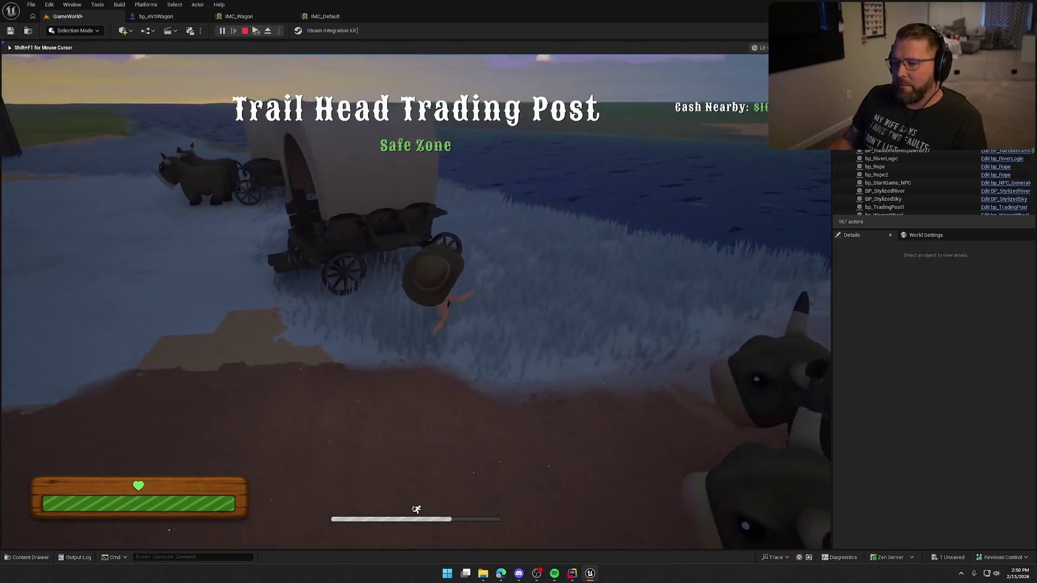
key("e")
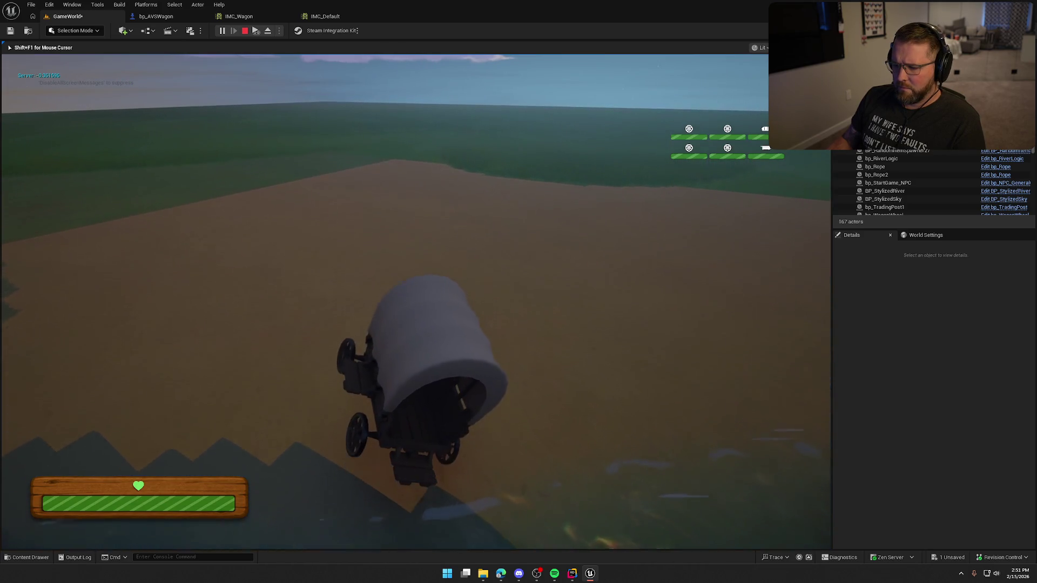
Step: Stop the play test and edit bp_RiverLogic's Min Current Speed in Details
key("Escape")
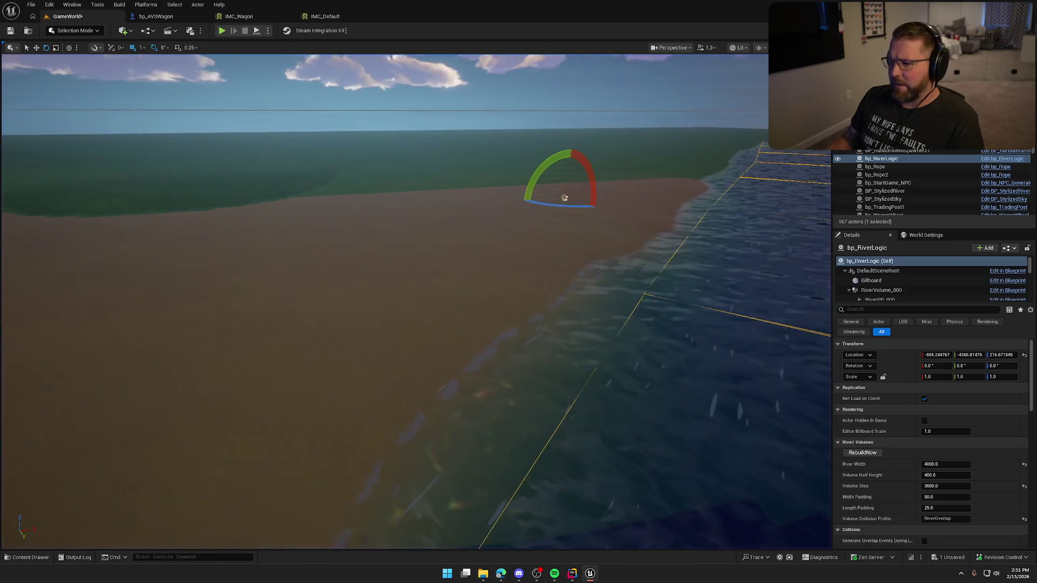
scroll(918, 465, "down", 10)
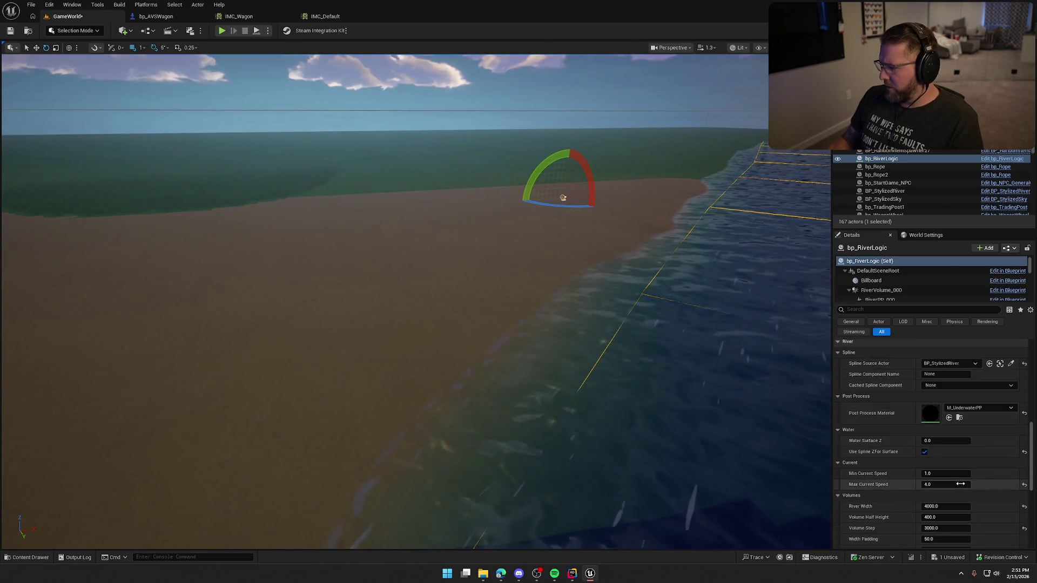
left_click(935, 422)
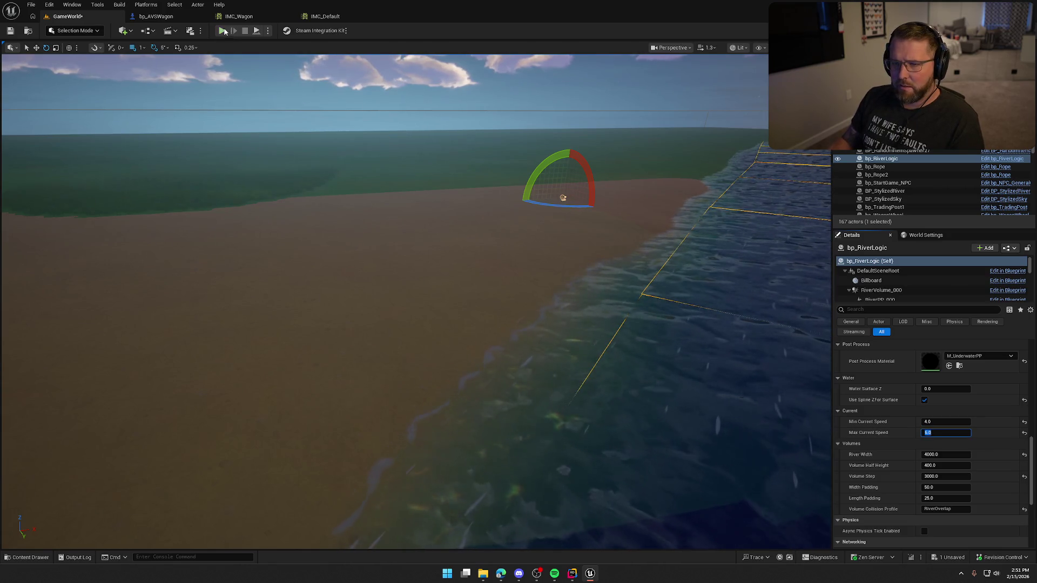
Step: Play-test driving the wagon into the river, then stop and focus on bp_RiverLogic
key("alt+p")
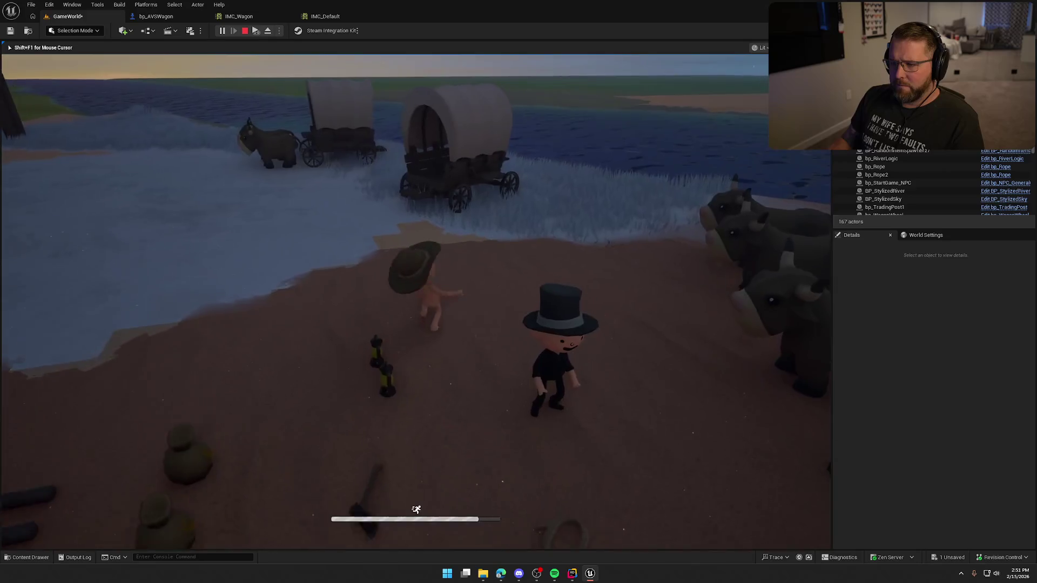
key("w")
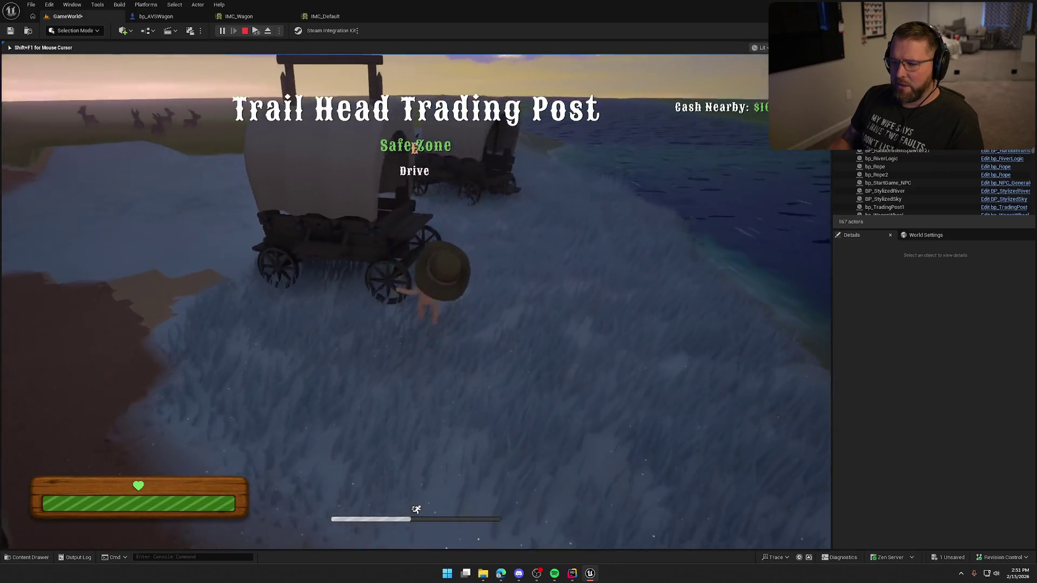
key("e")
key("w")
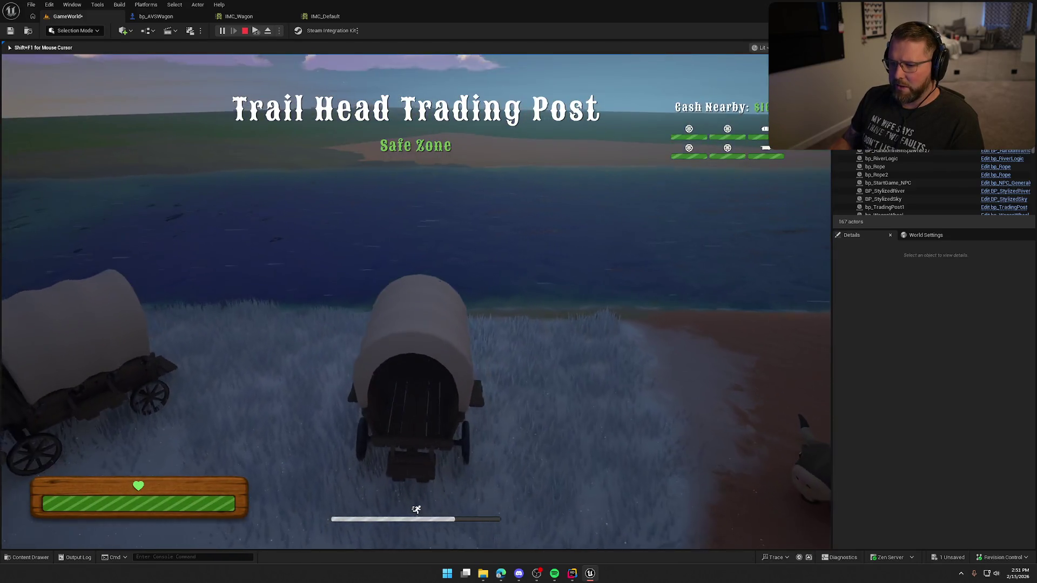
key("w")
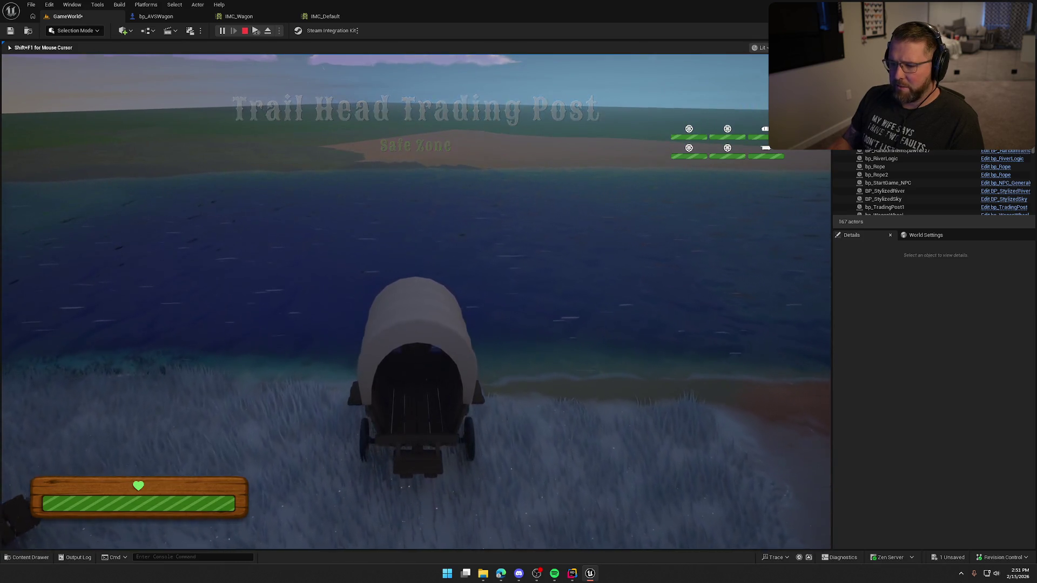
key("w")
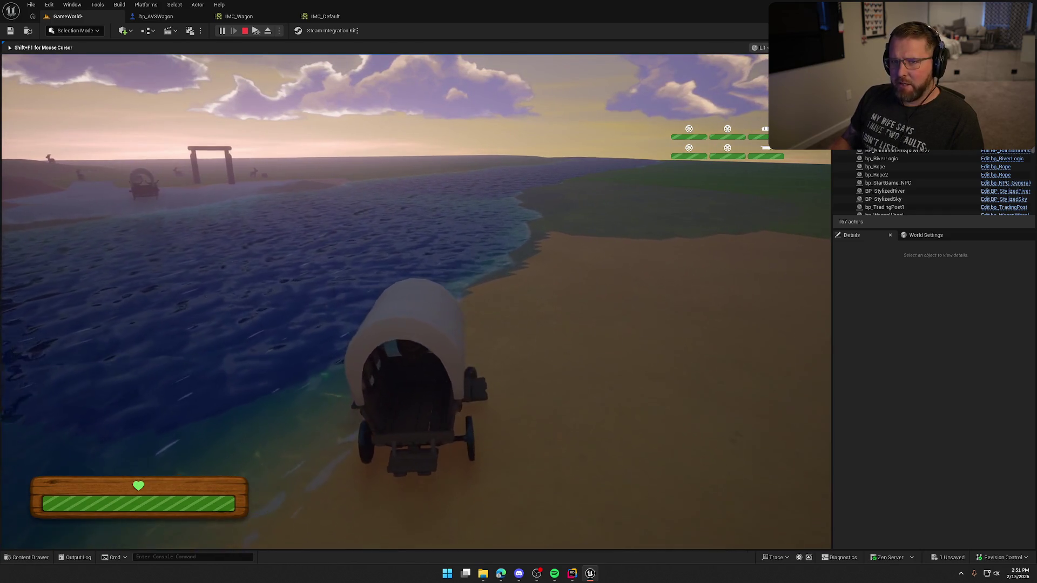
key("Escape")
key("f")
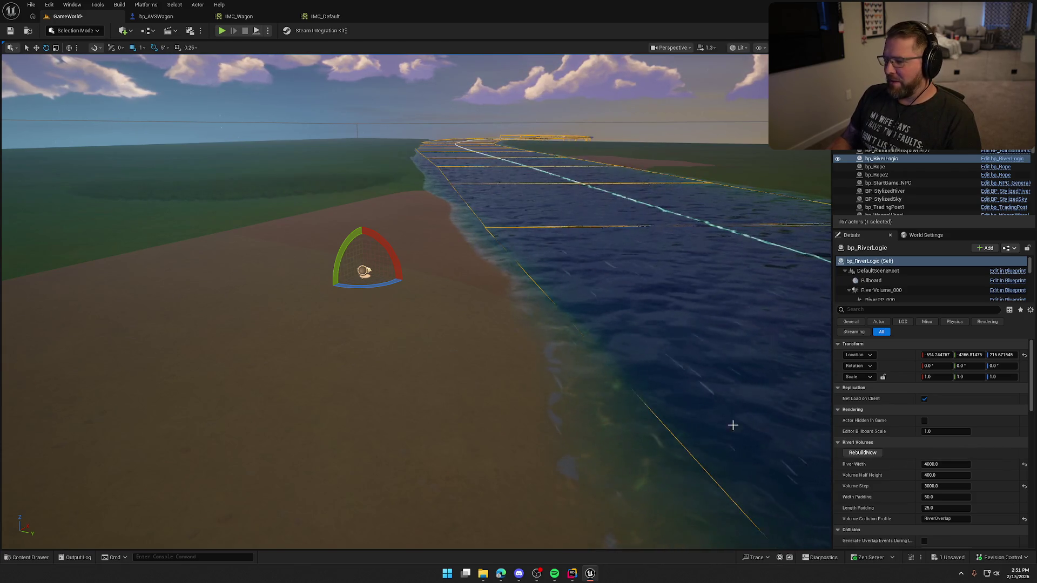
Step: Set bp_RiverLogic's Min Current Speed to 10 and Max Current Speed to 15, then play-test
scroll(907, 464, "down", 2)
scroll(902, 461, "down", 10)
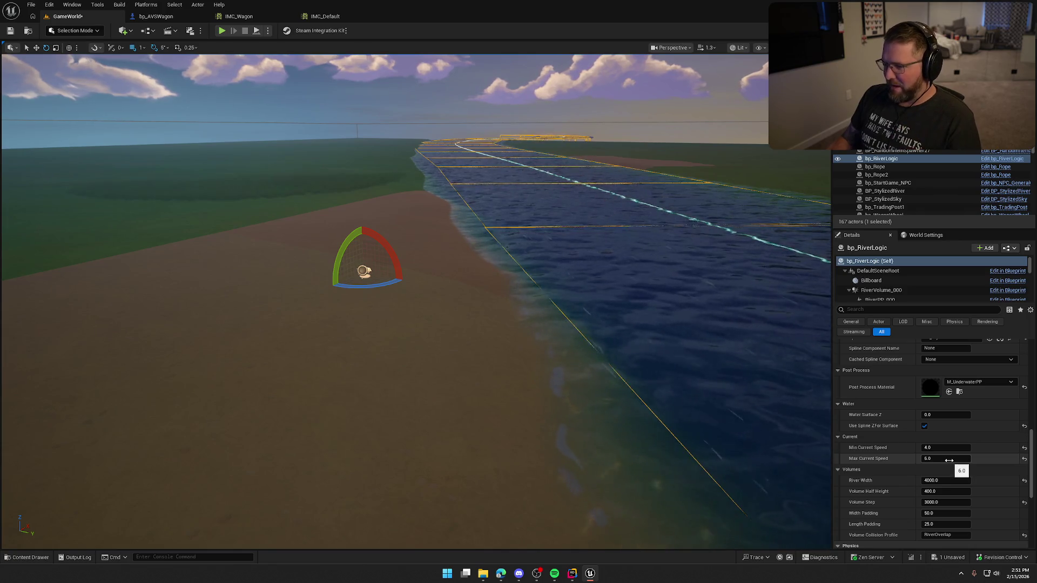
left_click_drag(456, 201, 540, 202)
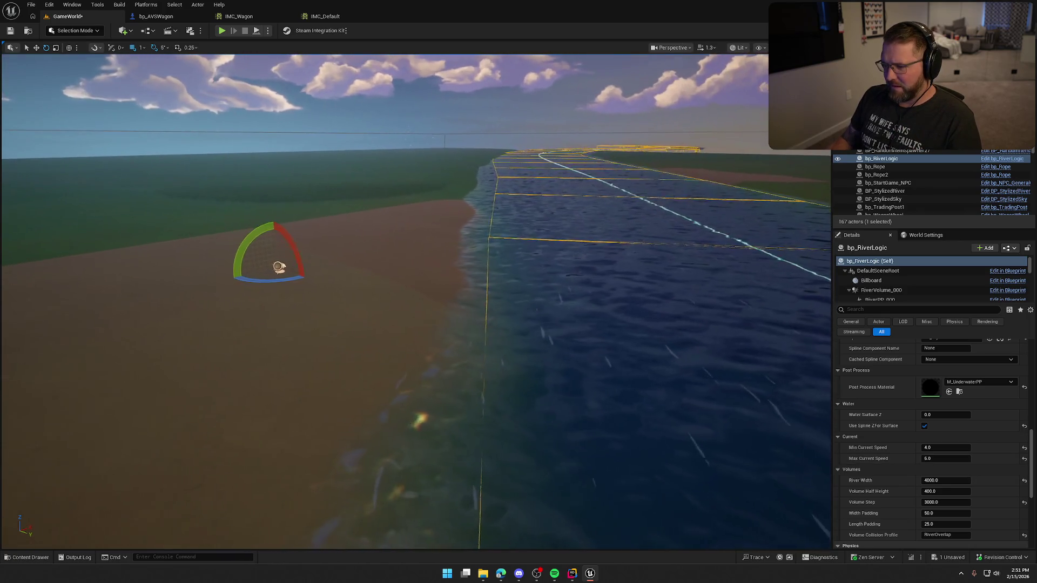
left_click_drag(455, 202, 518, 178)
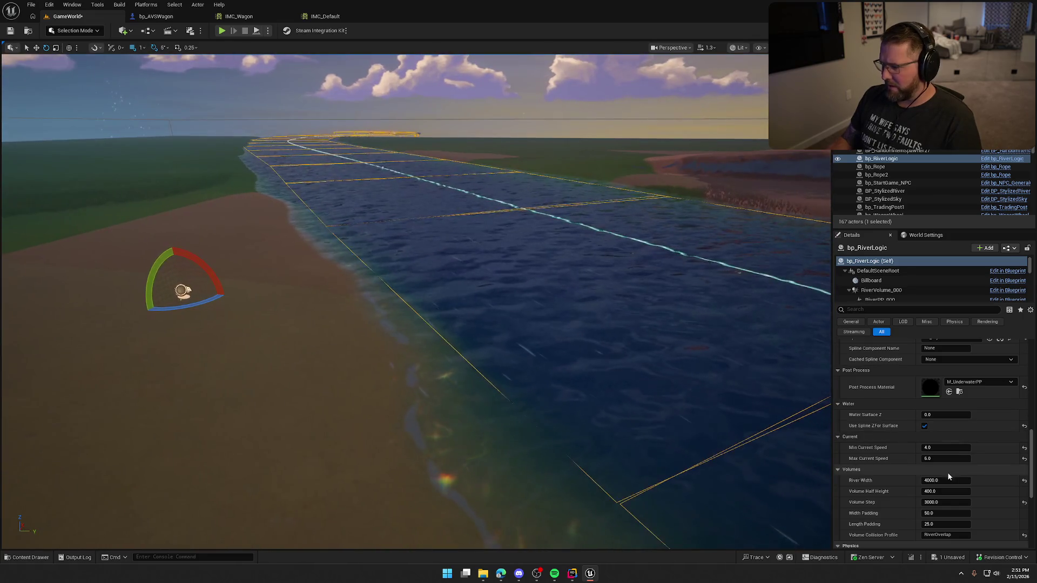
left_click(949, 447)
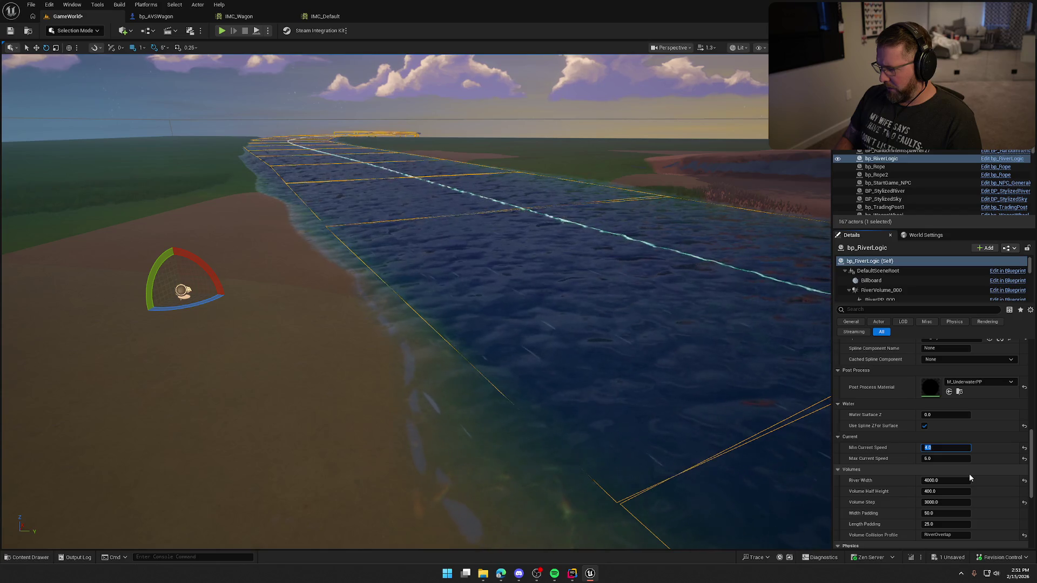
type("10")
key("Tab")
type("15")
key("Return")
left_click(222, 31)
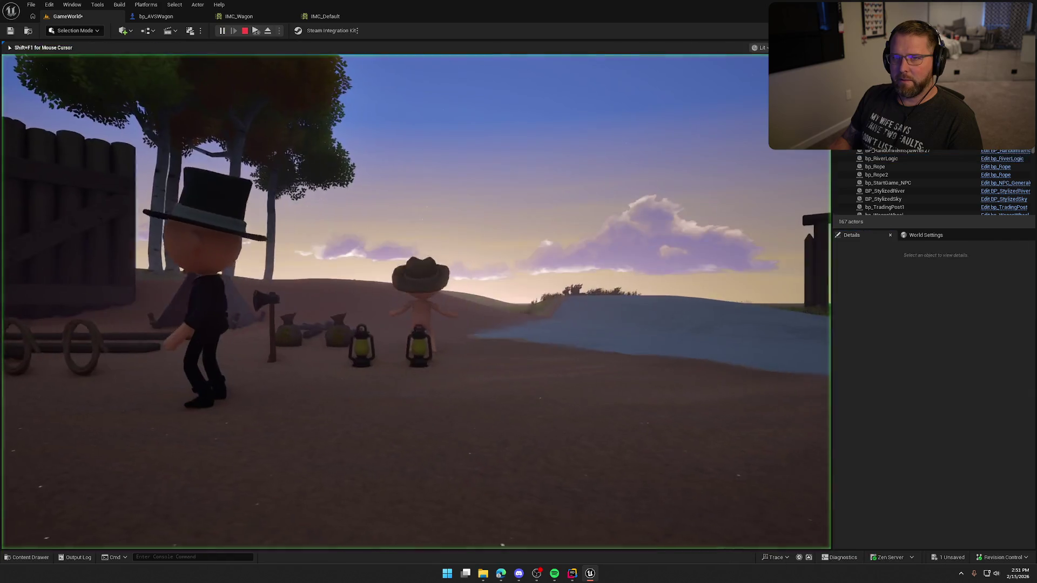
Step: Board the wagon and drive it away from the trading post, then restart the play test
key("shift+w")
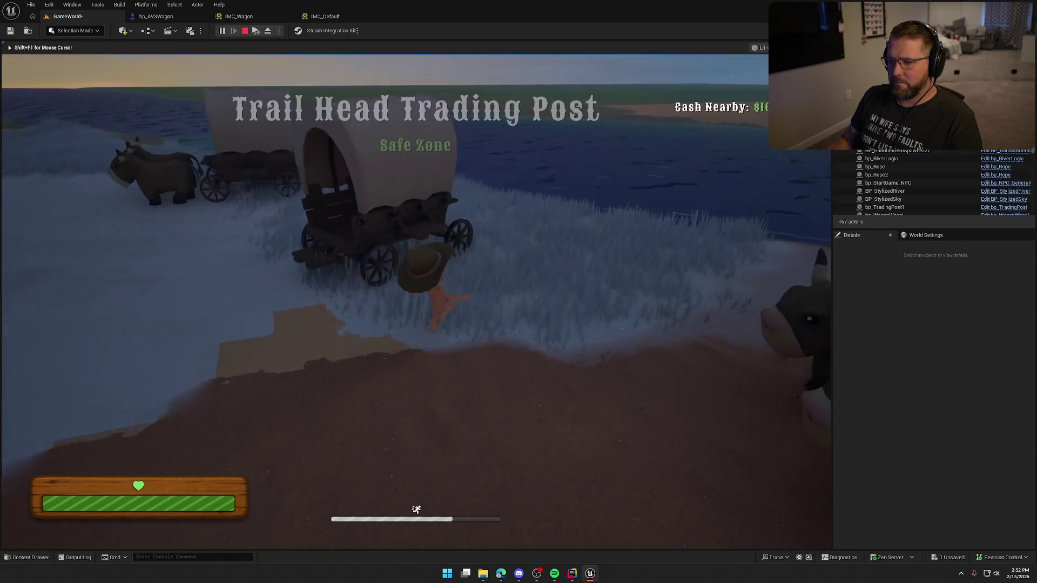
key("e")
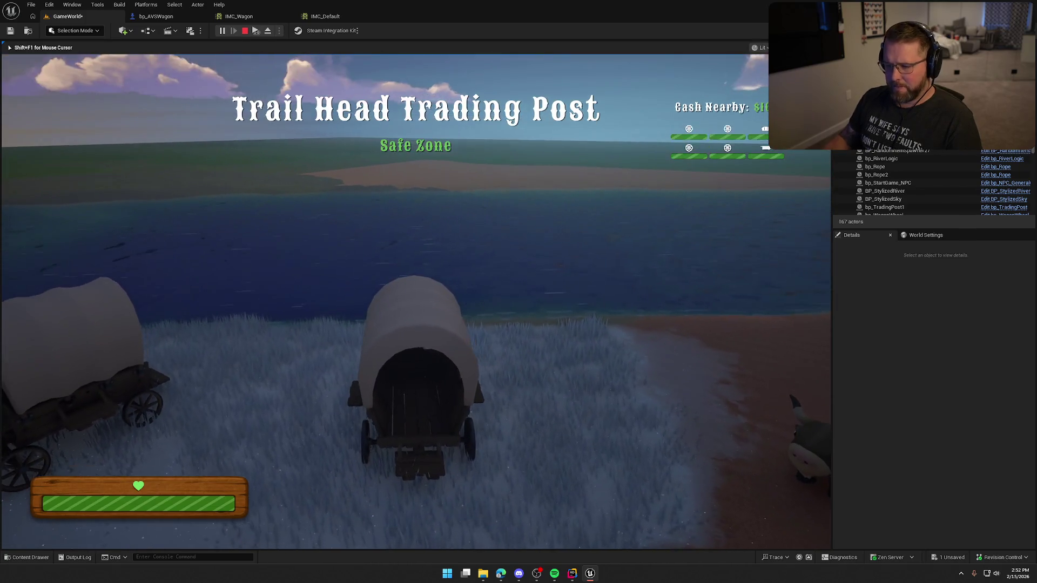
key("w")
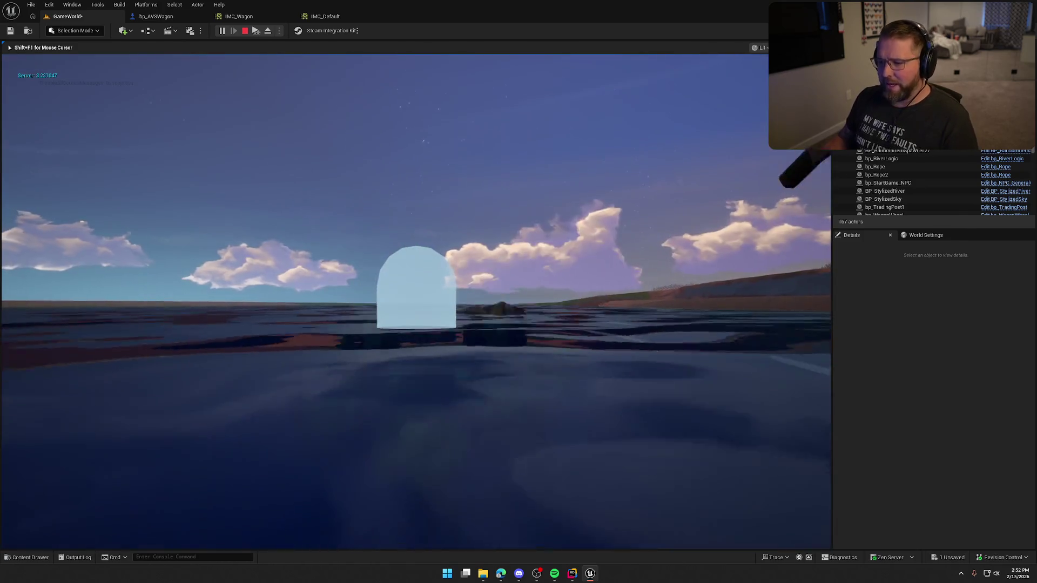
key("Escape")
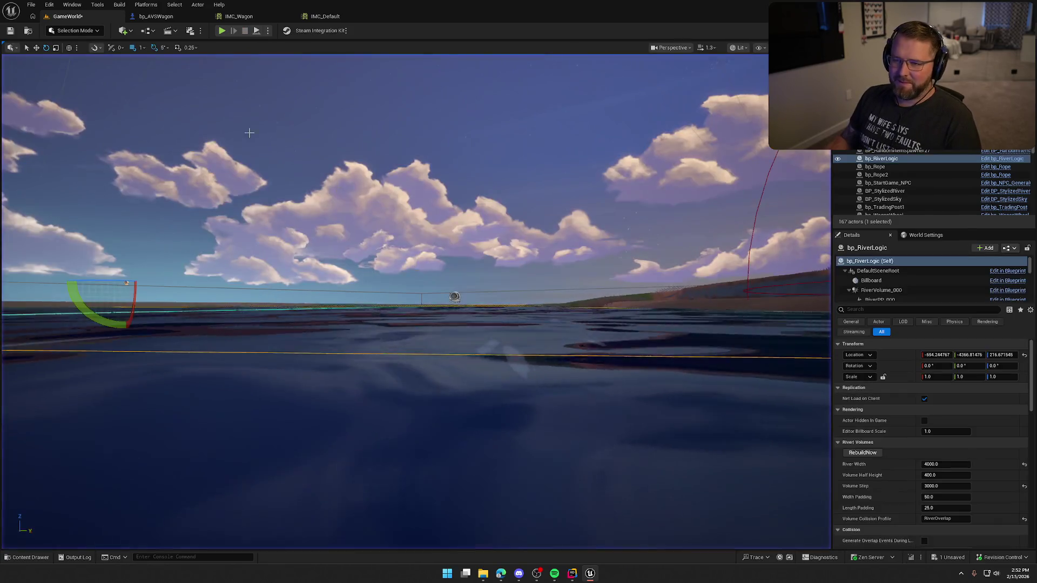
key("alt+p")
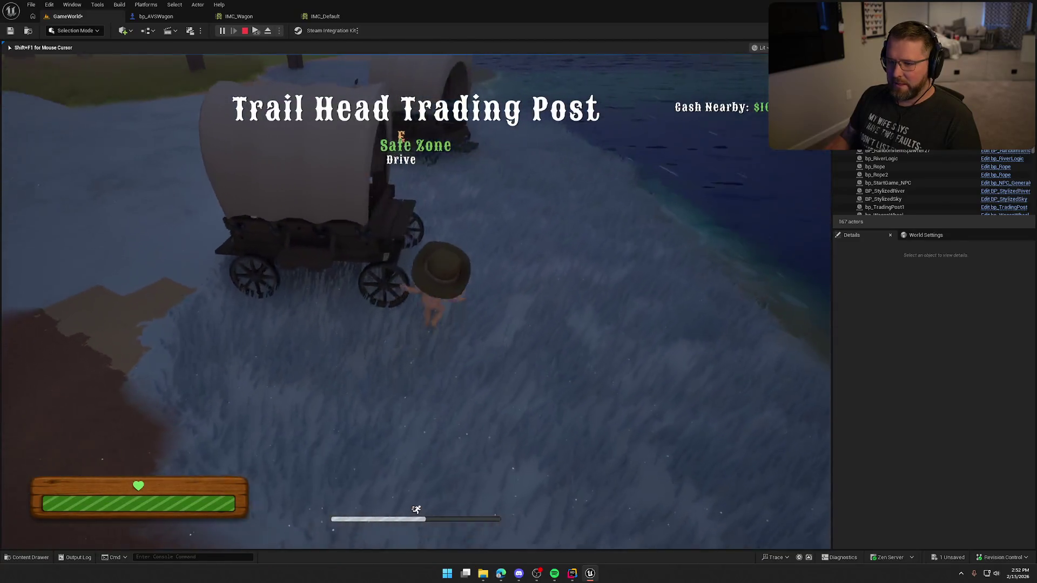
key("e")
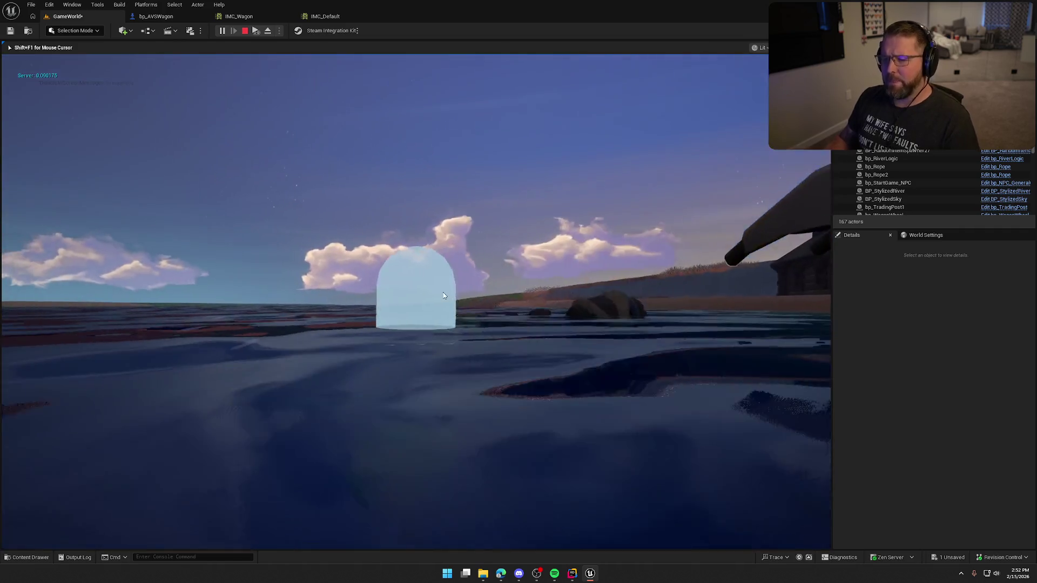
Step: Run a fresh play test, walking to and boarding the wagon, then stop it
left_click(245, 32)
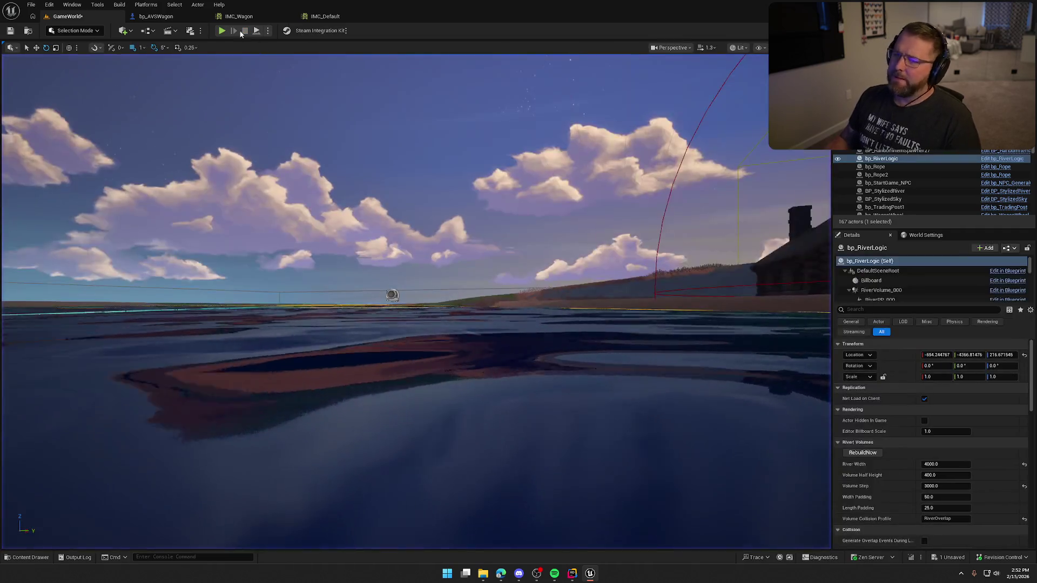
left_click(222, 31)
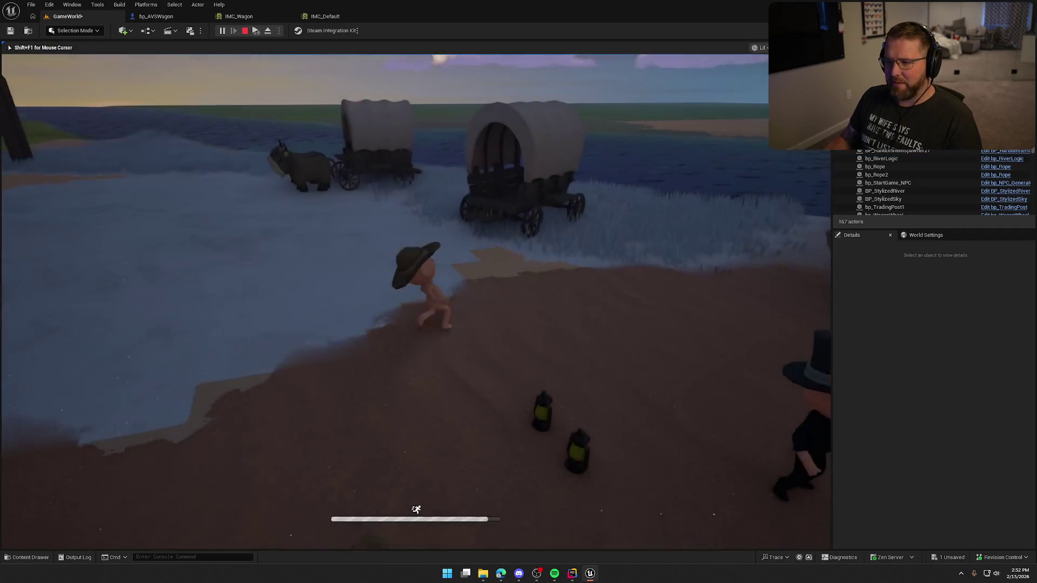
key("w")
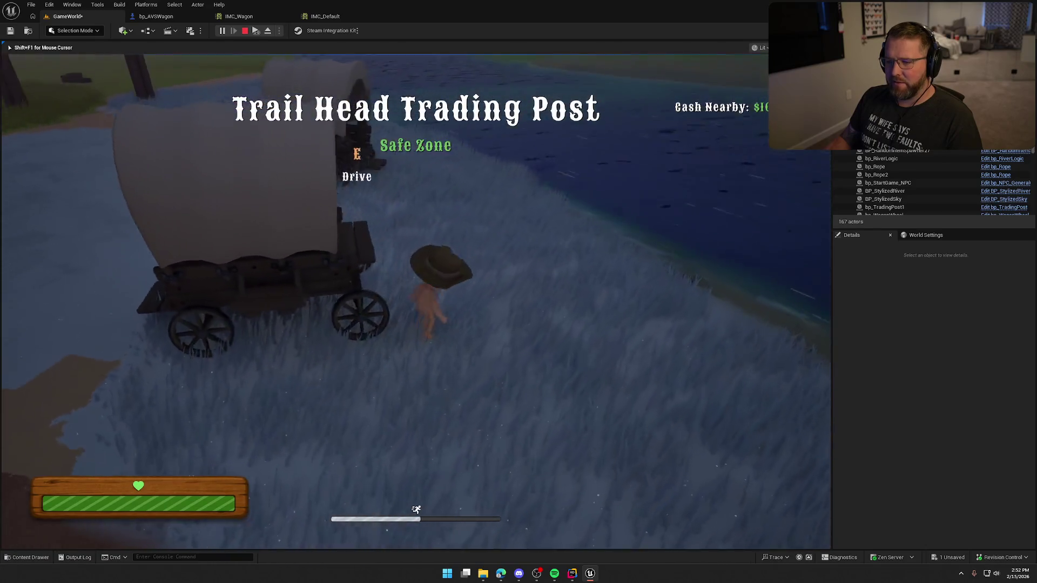
key("e")
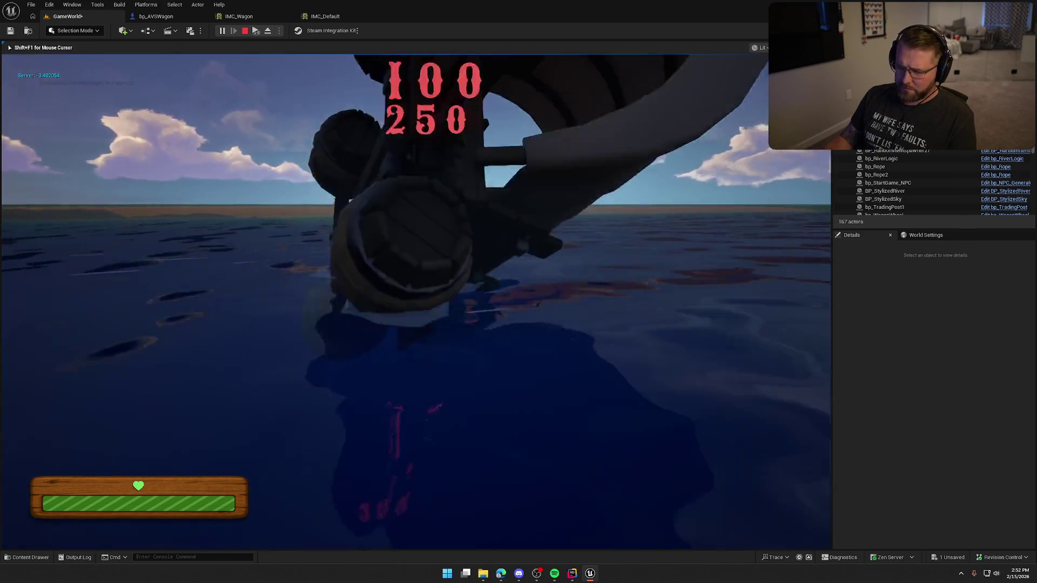
key("Escape")
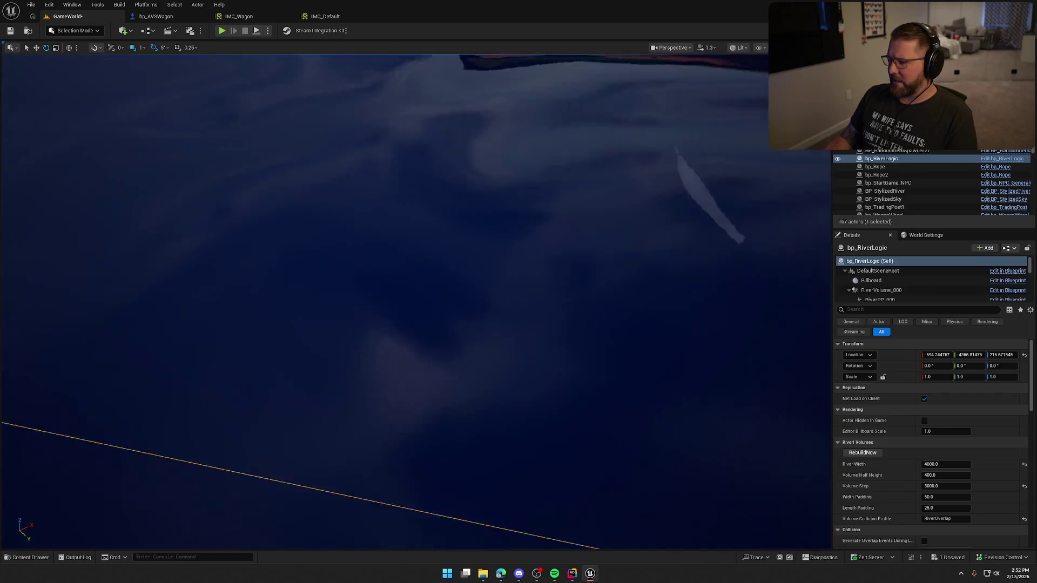
Step: Start another play test and drive the wagon through the river current onto the sand
scroll(973, 475, "down", 10)
scroll(973, 475, "down", 5)
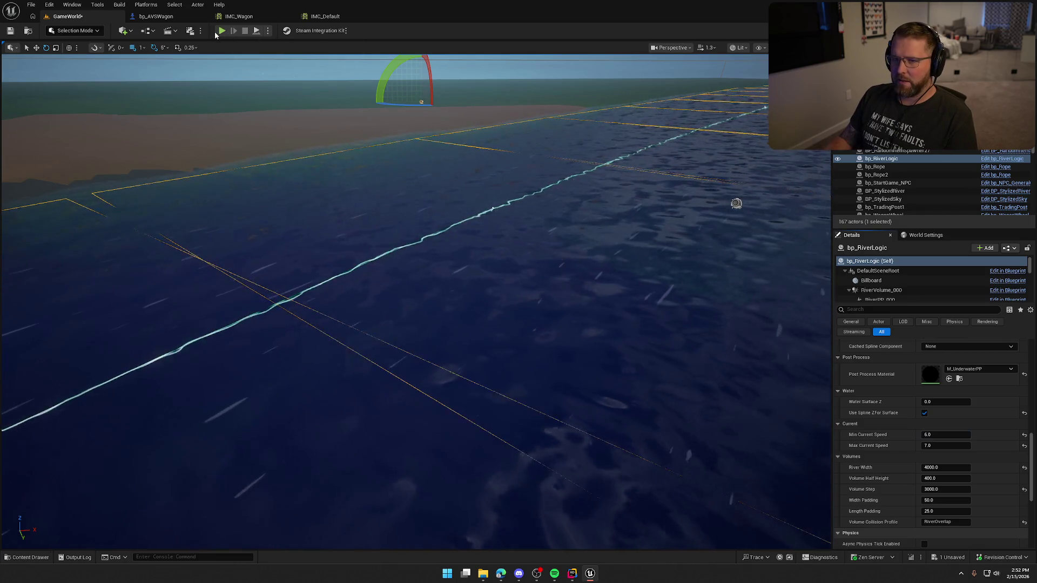
key("alt+p")
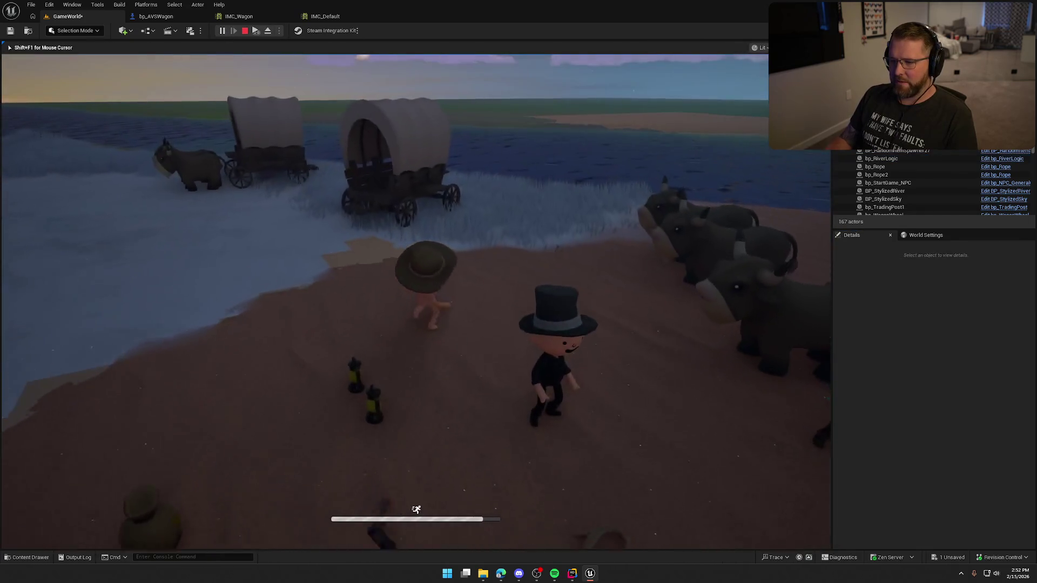
key("w")
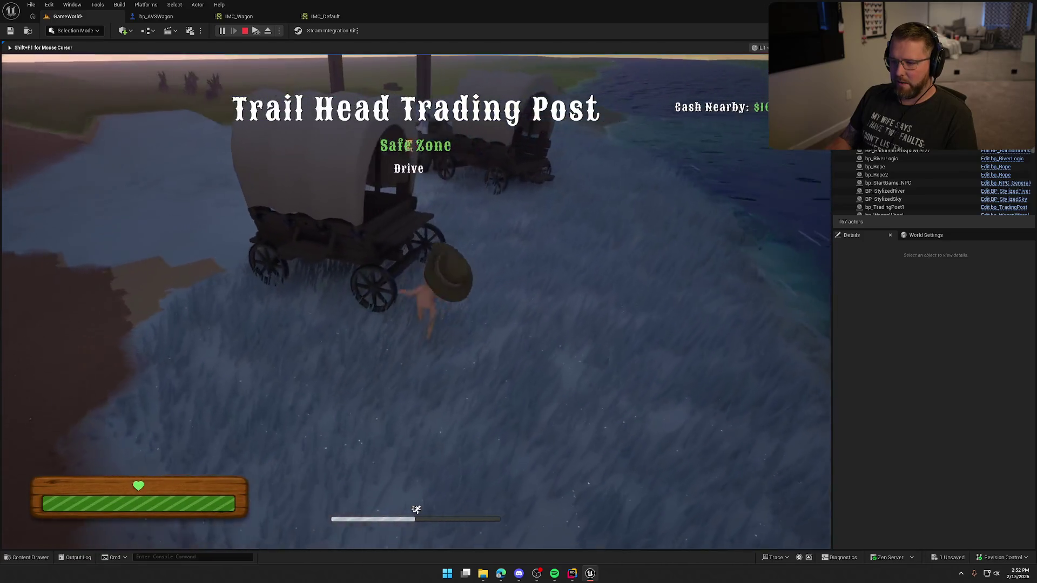
key("e")
key("w")
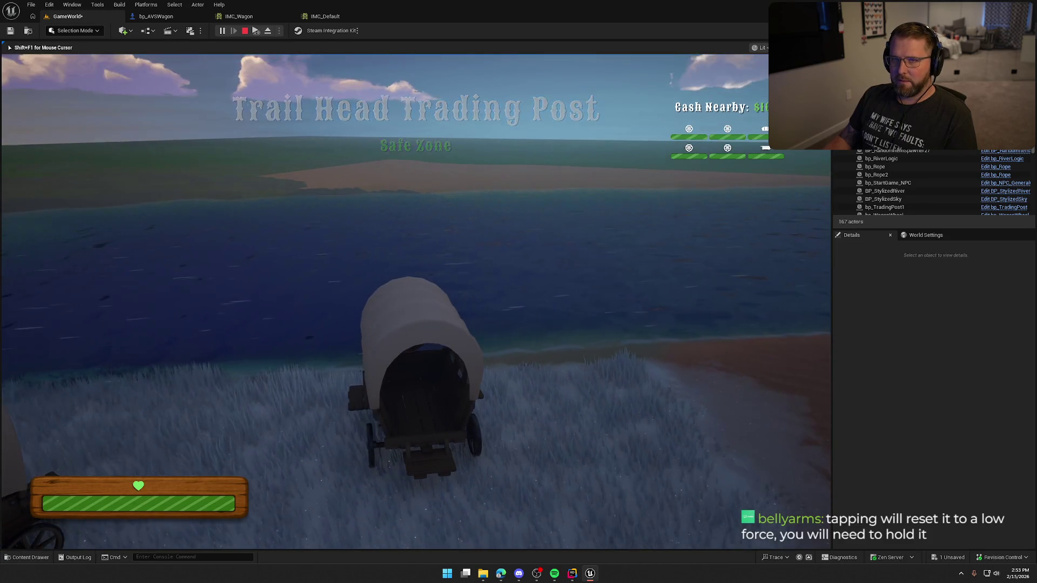
key("w")
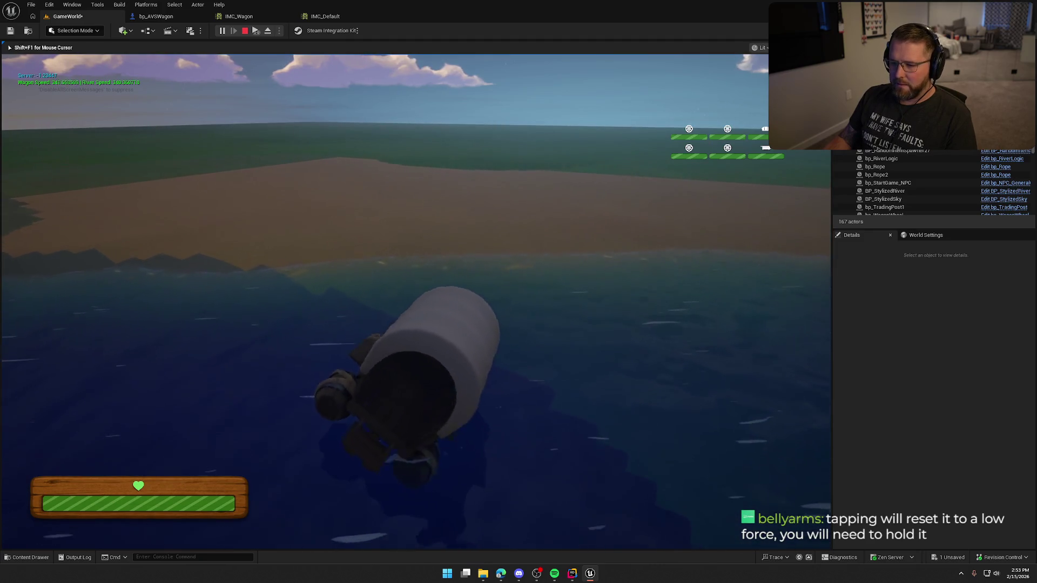
key("w")
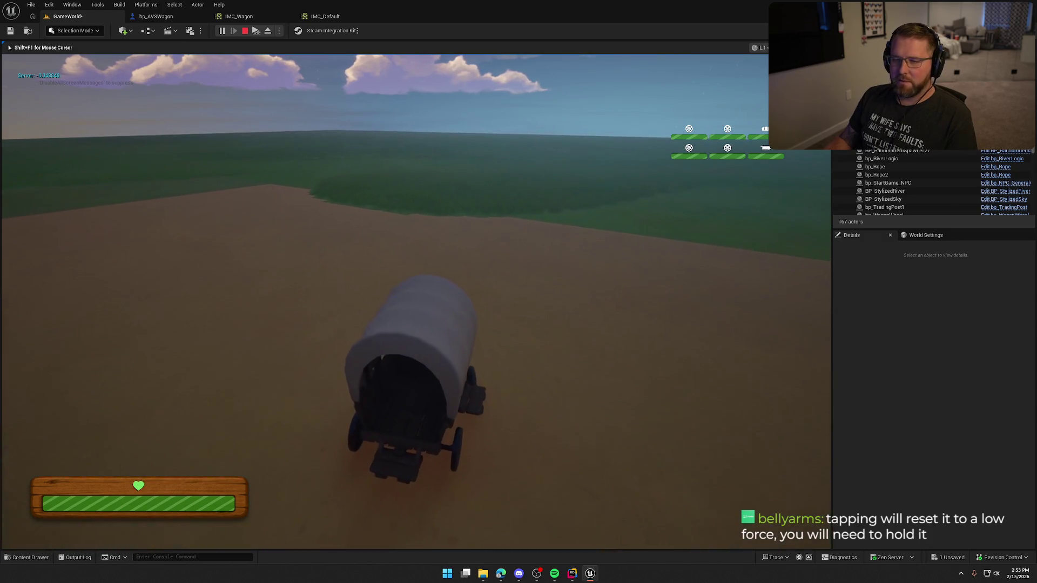
Step: Turn the wagon back toward the river, drive off the beach into it, and end the session
key("a")
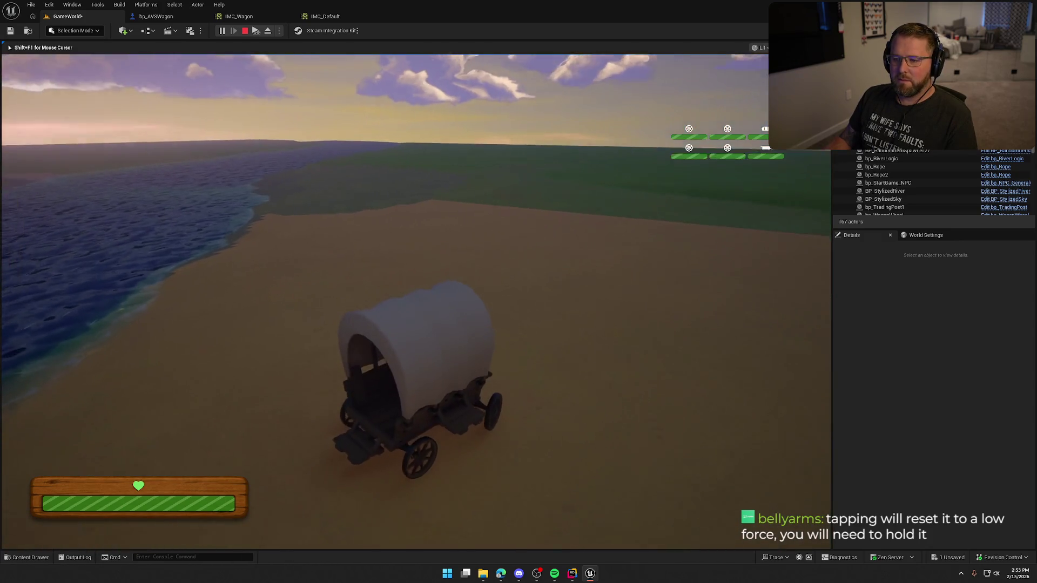
key("a")
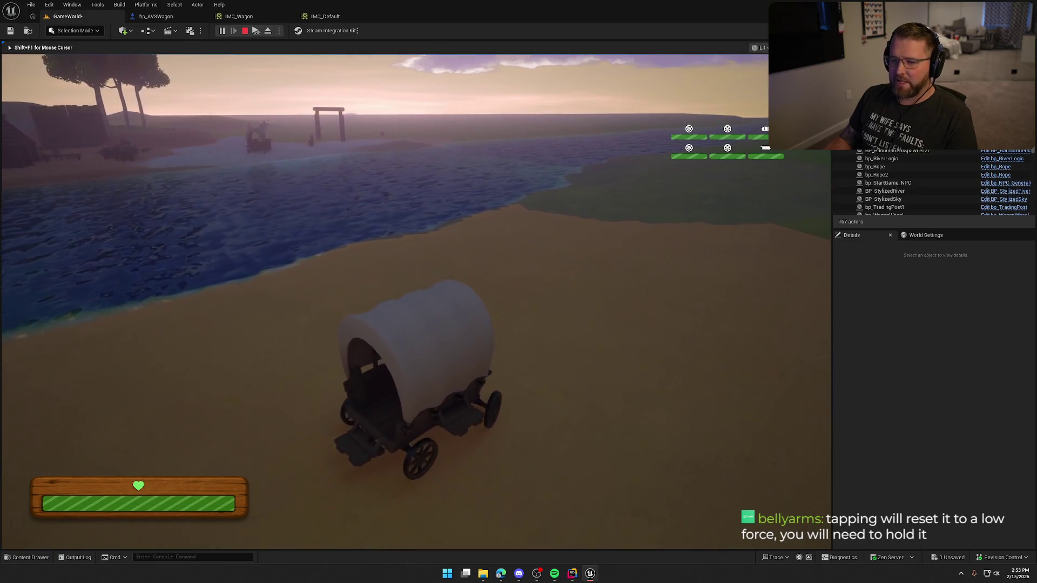
key("a")
key("a")
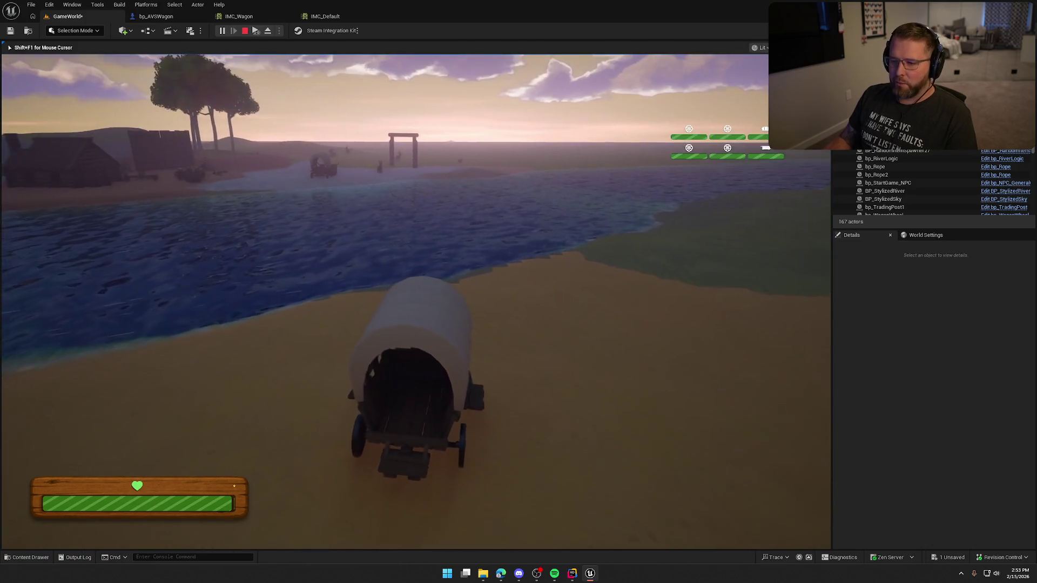
key("a")
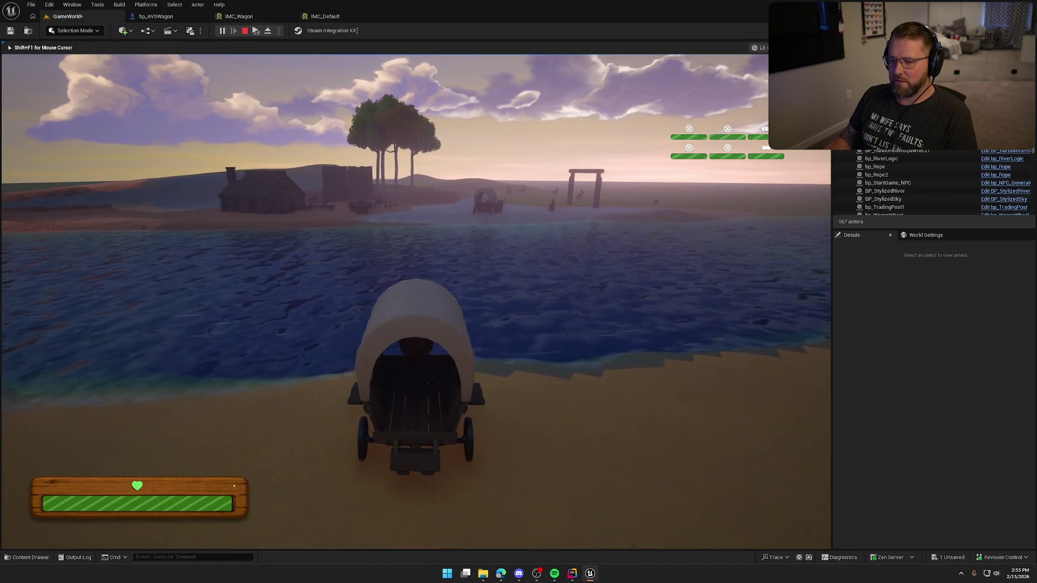
key("w")
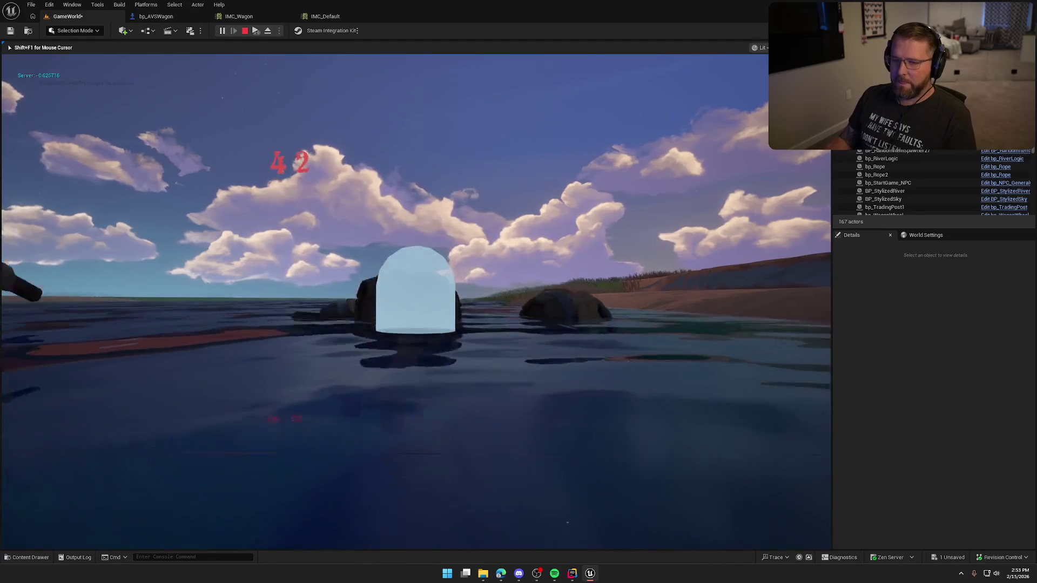
key("Escape")
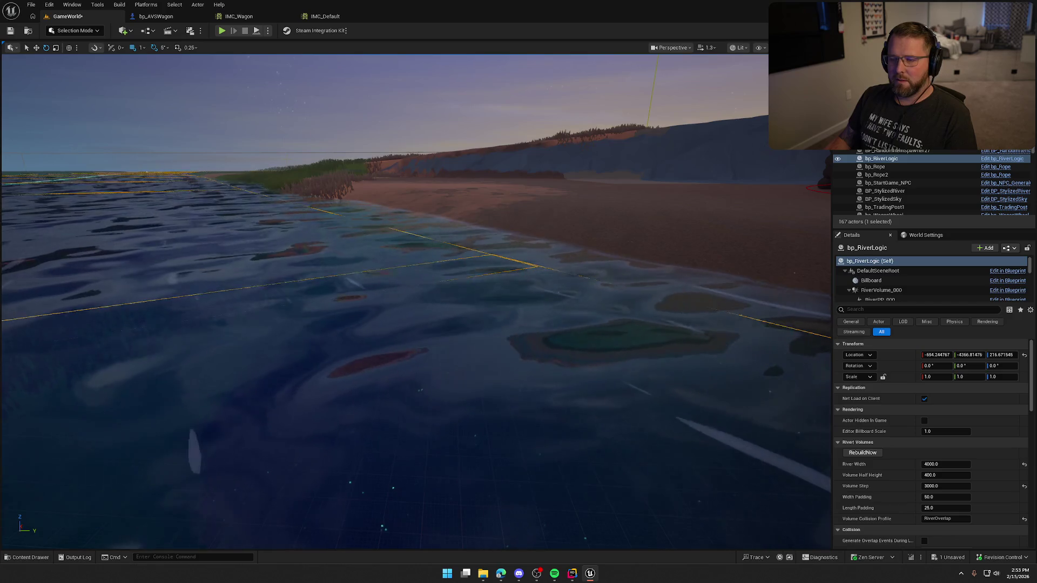
left_click(572, 573)
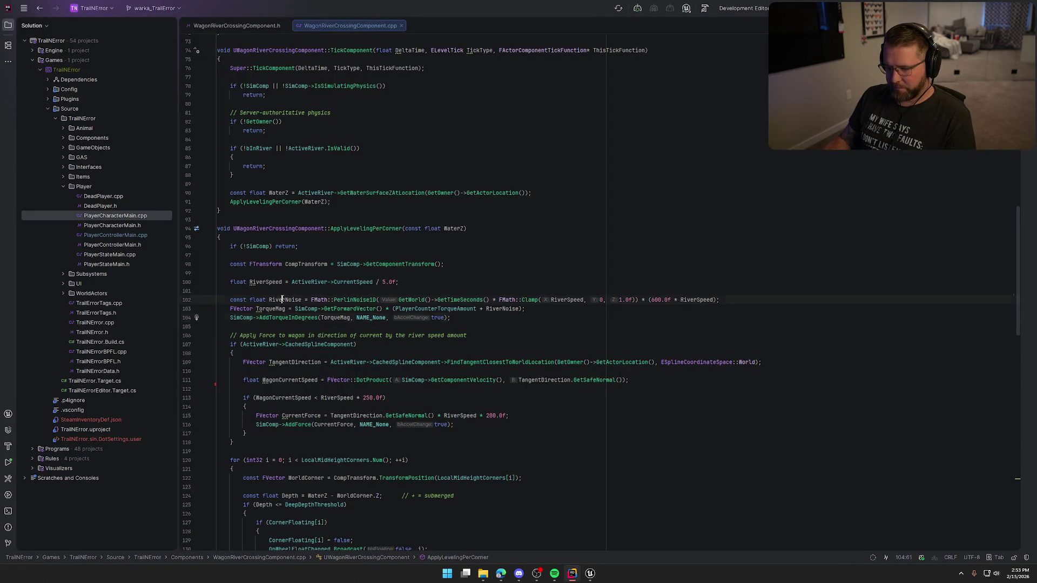
Step: Lower the RiverNoise multiplier on line 102 from 600.0f to 300.0f and return to Unreal
scroll(615, 263, "down", 1)
type("3")
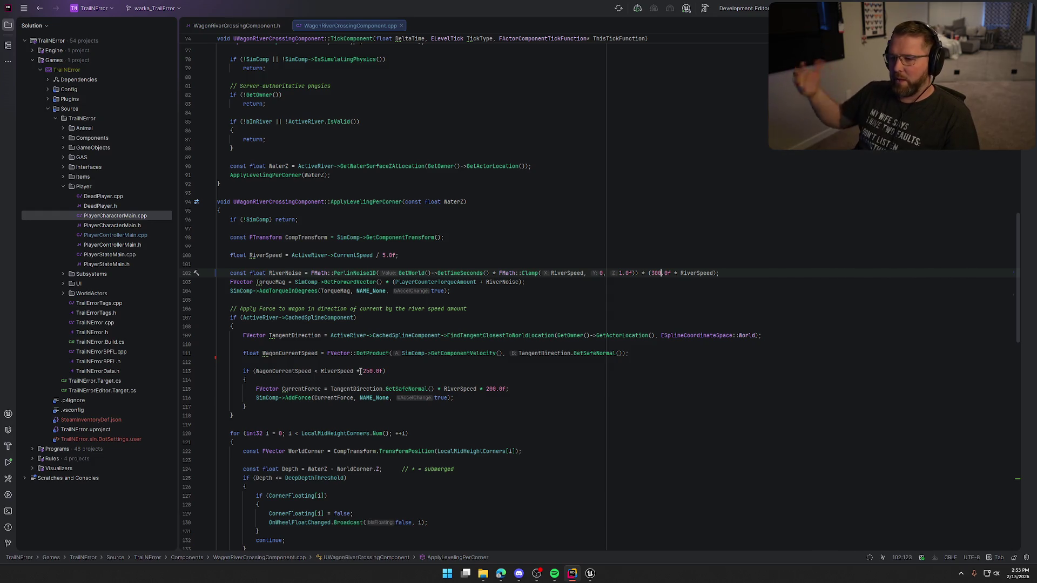
left_click(589, 573)
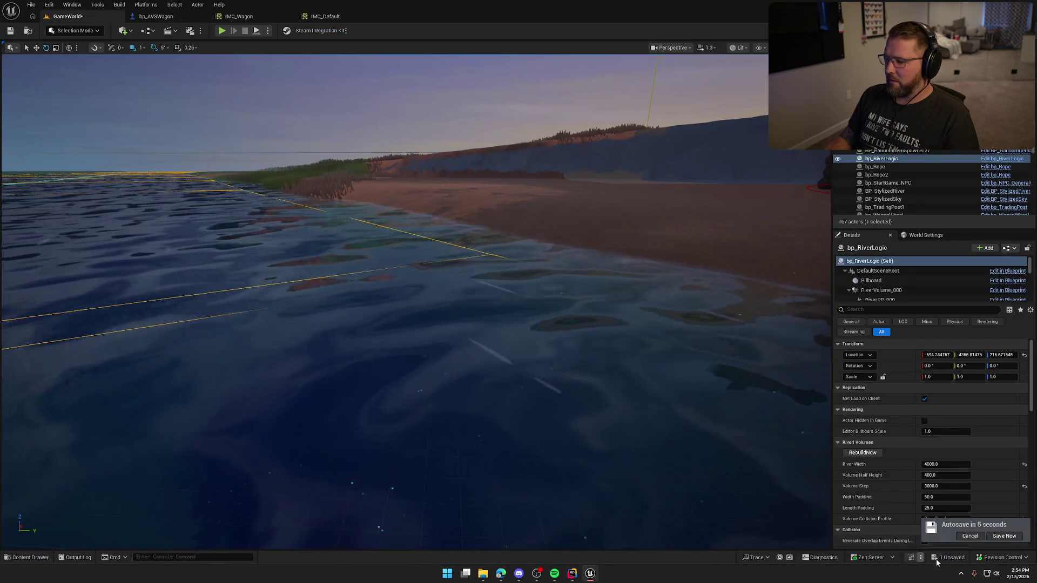
Step: Hot-reload the RiverNoise code change with Live Coding and save the level
key("ctrl+alt+F11")
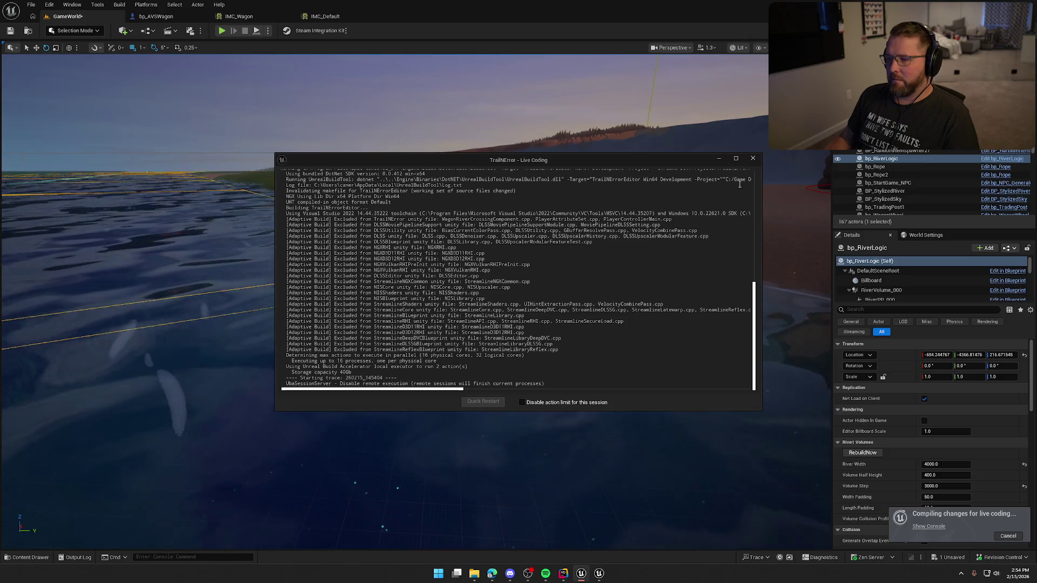
left_click(719, 159)
key("ctrl+s")
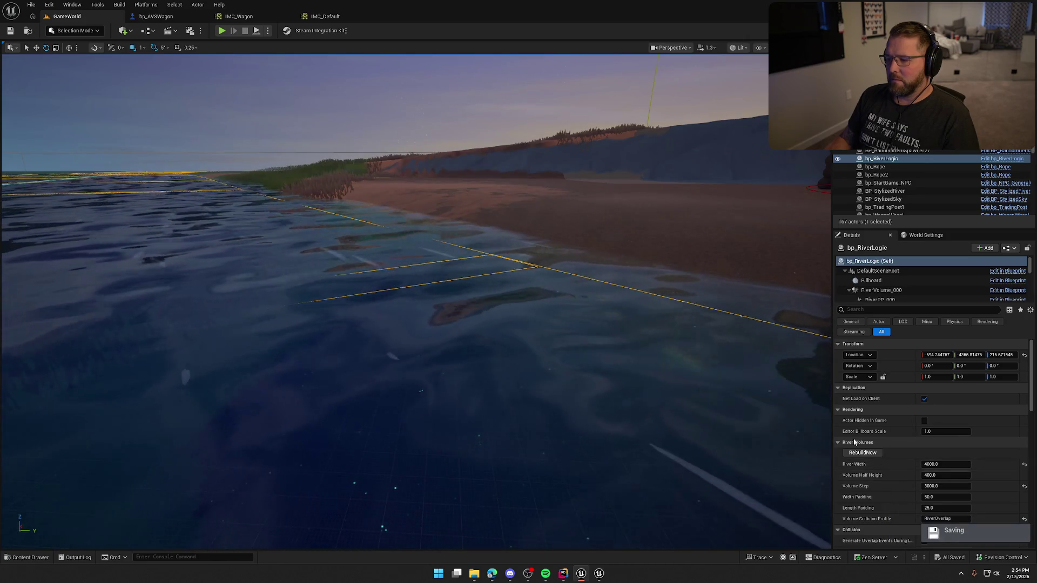
Step: Confirm 'Live coding succeeded', close the console, and start a play-in-editor session
left_click(601, 576)
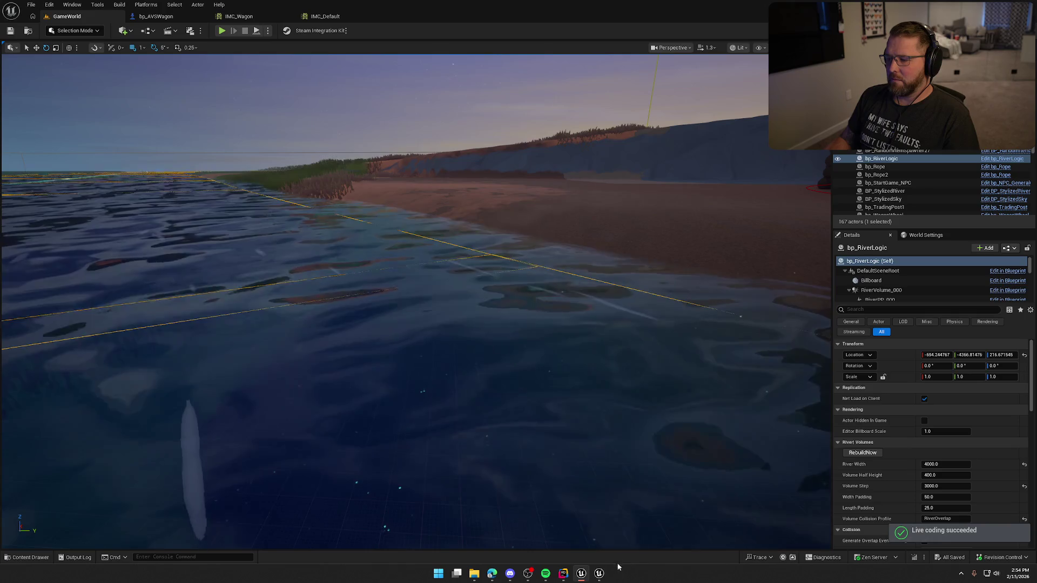
left_click(599, 574)
left_click(752, 159)
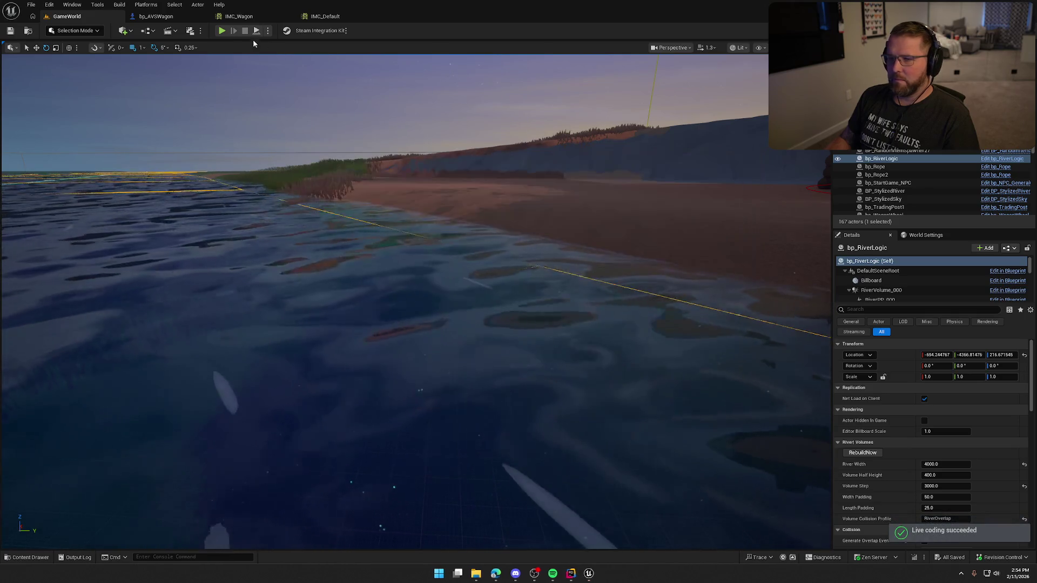
left_click(222, 30)
left_click(301, 142)
Step: Walk to the wagon, board it with E, drive into the river until it tips, then stop playing
key("w")
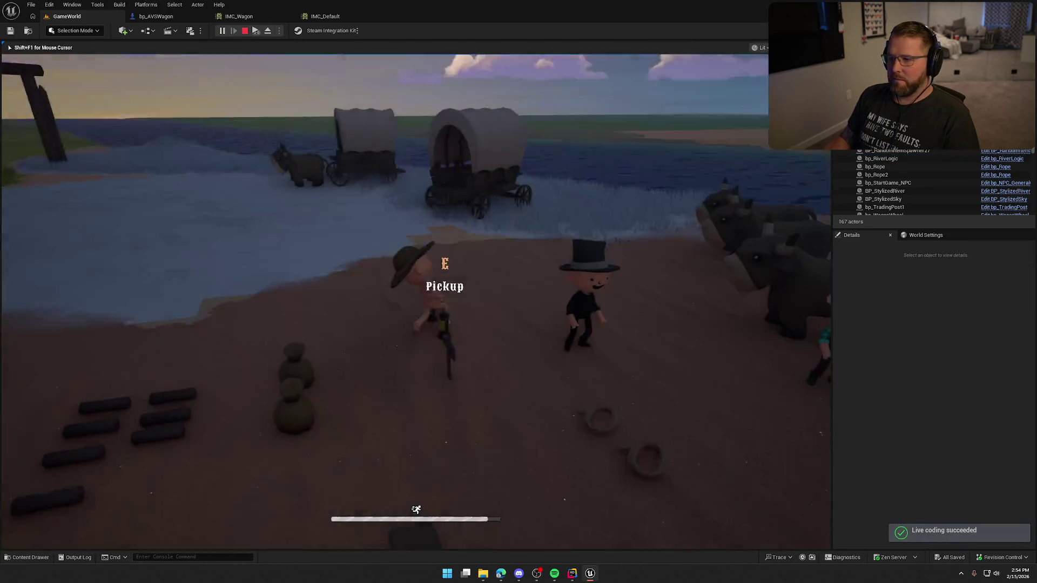
key("w")
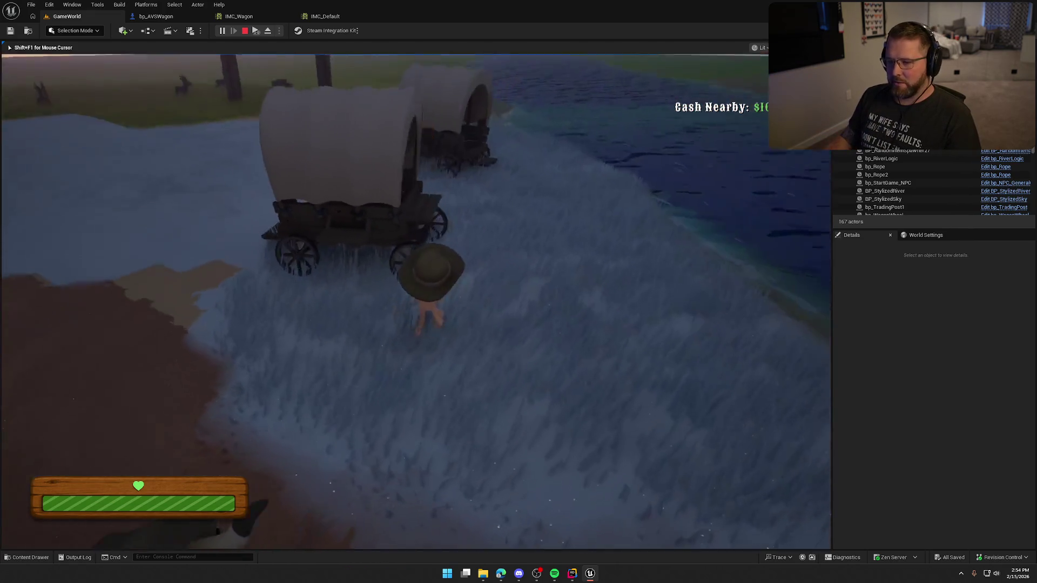
key("e")
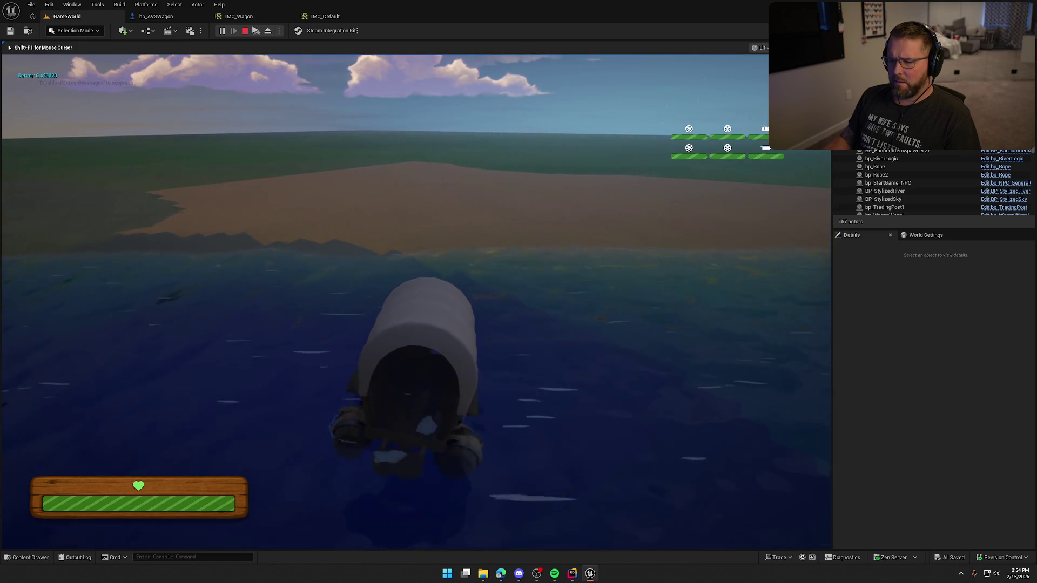
key("Escape")
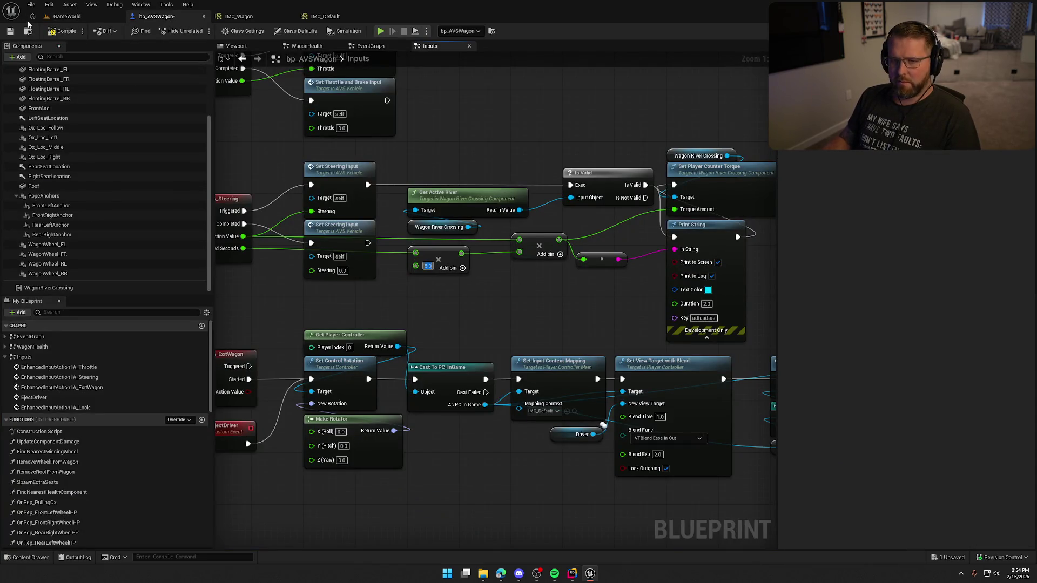
Step: Switch back to GameWorld, start a play test, and sprint to board the wagon
left_click(69, 18)
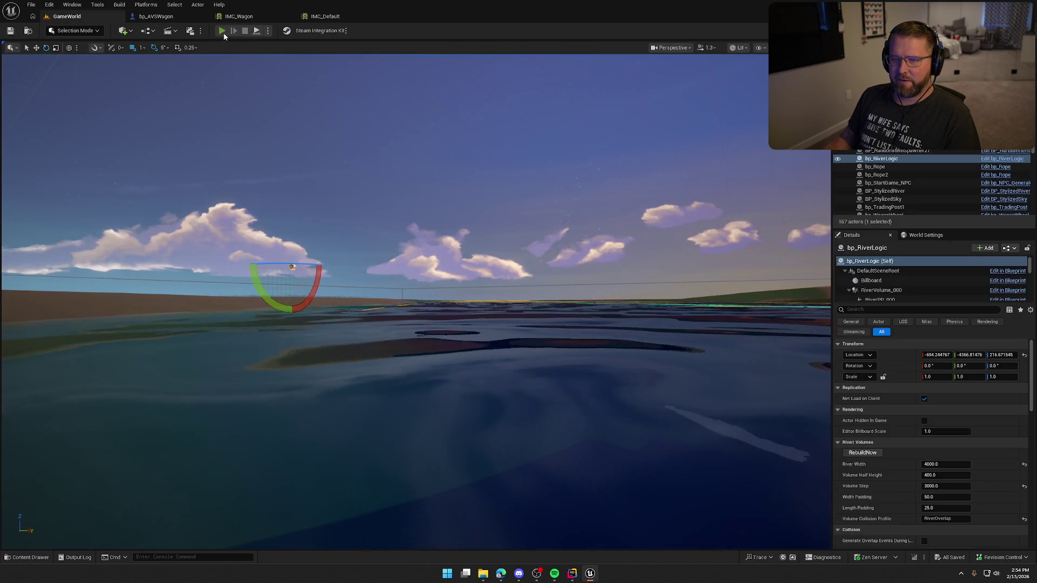
left_click(222, 31)
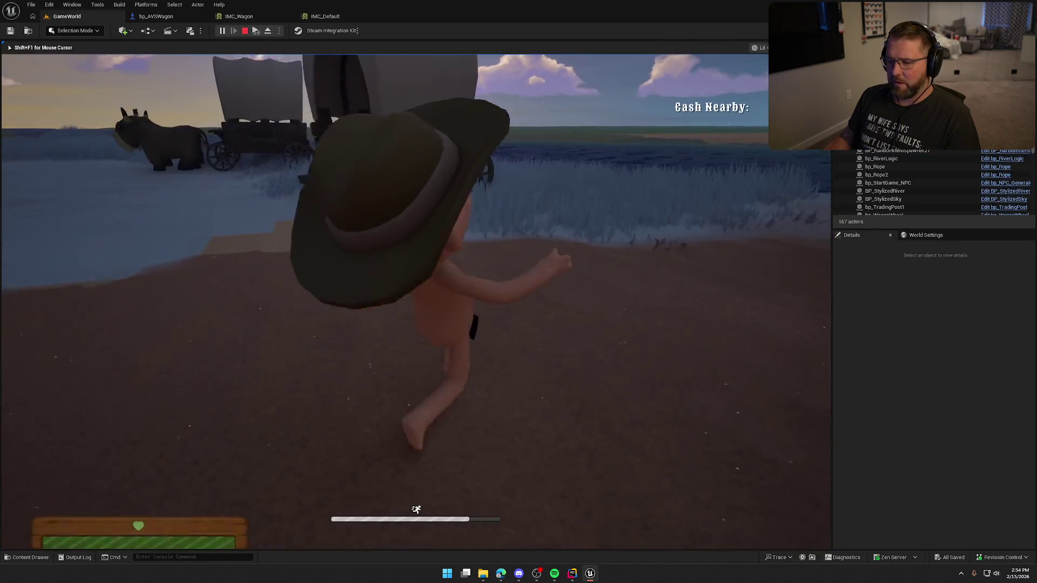
key("shift+w")
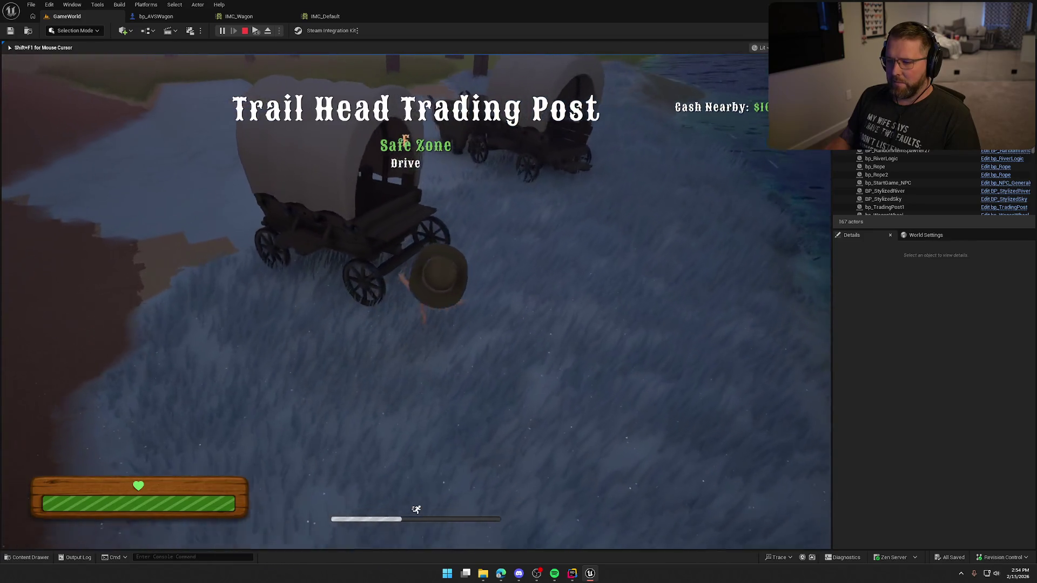
key("e")
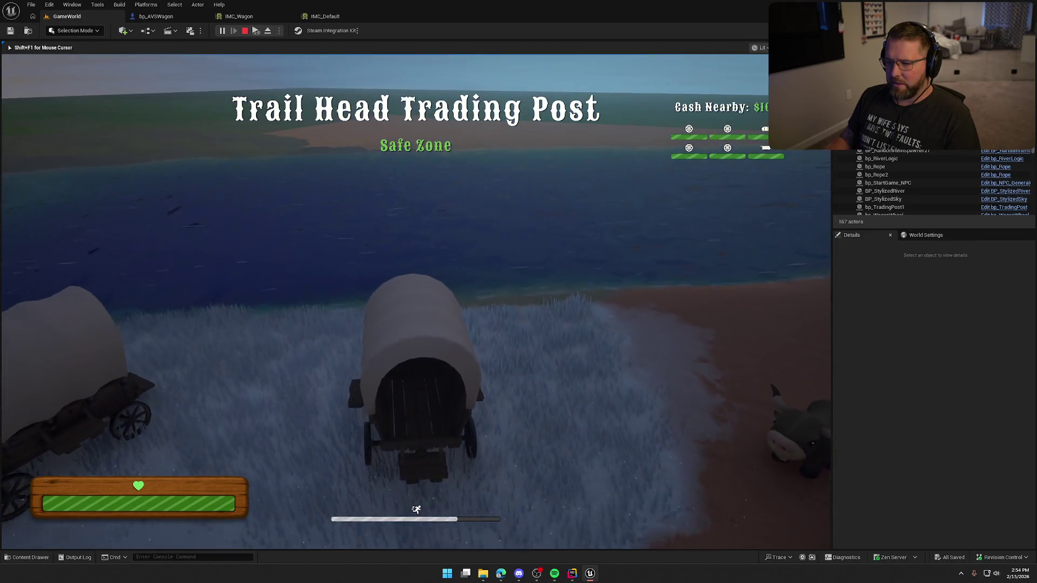
Step: Drive the wagon into the water, steering right against the current to the far bank, then stop
key("w")
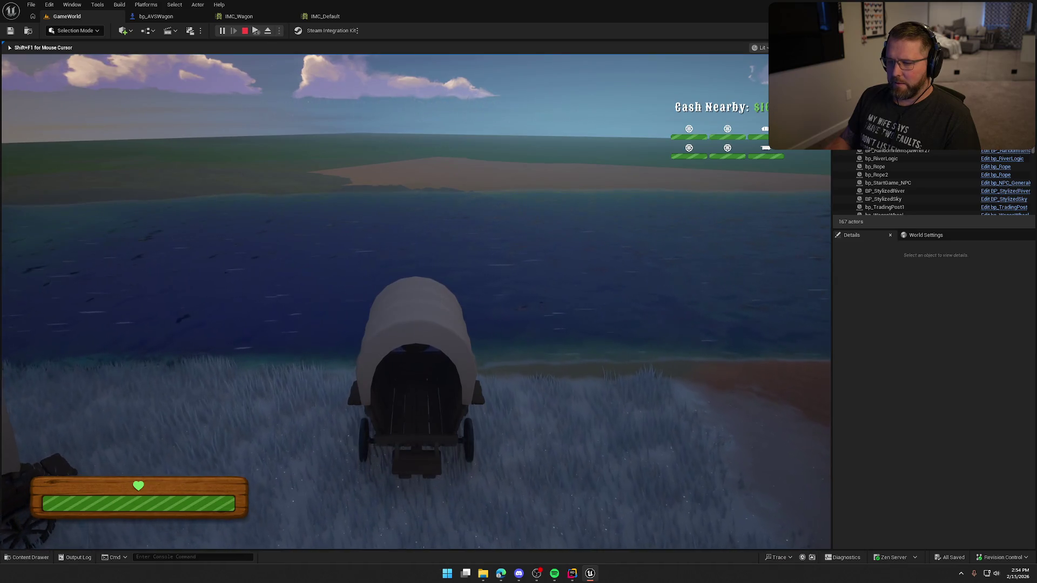
key("w")
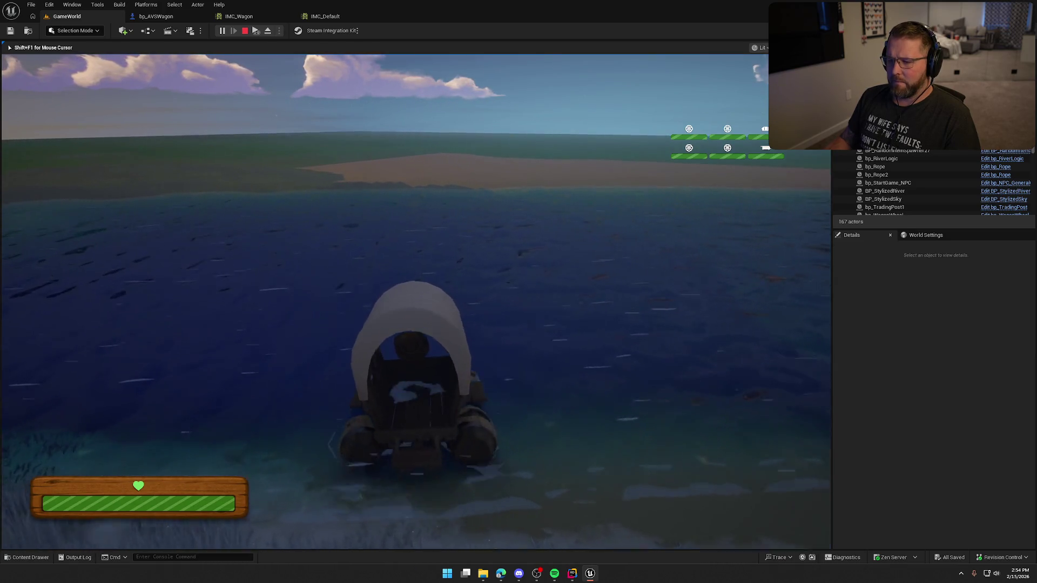
key("d")
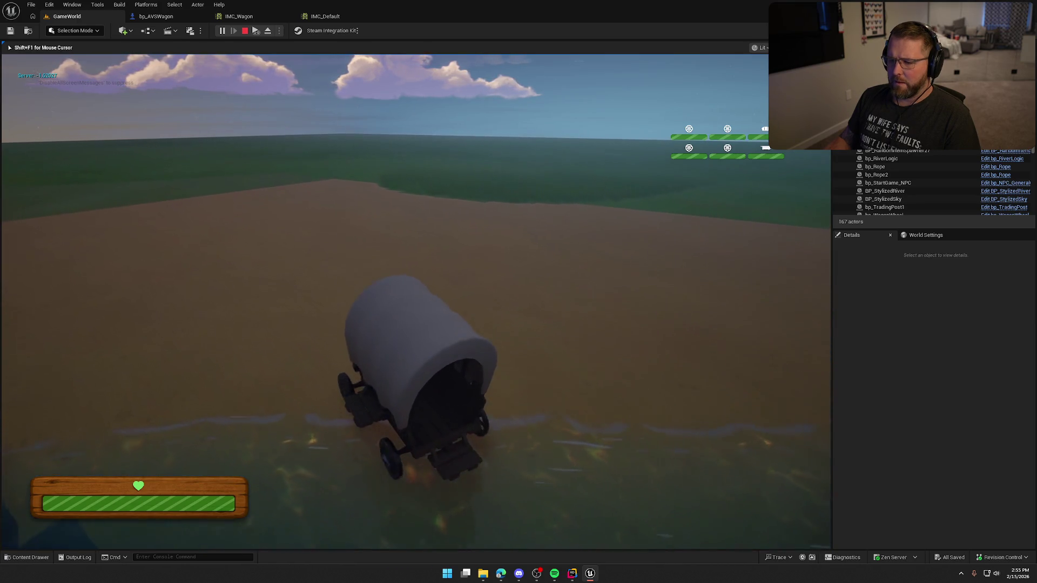
key("Escape")
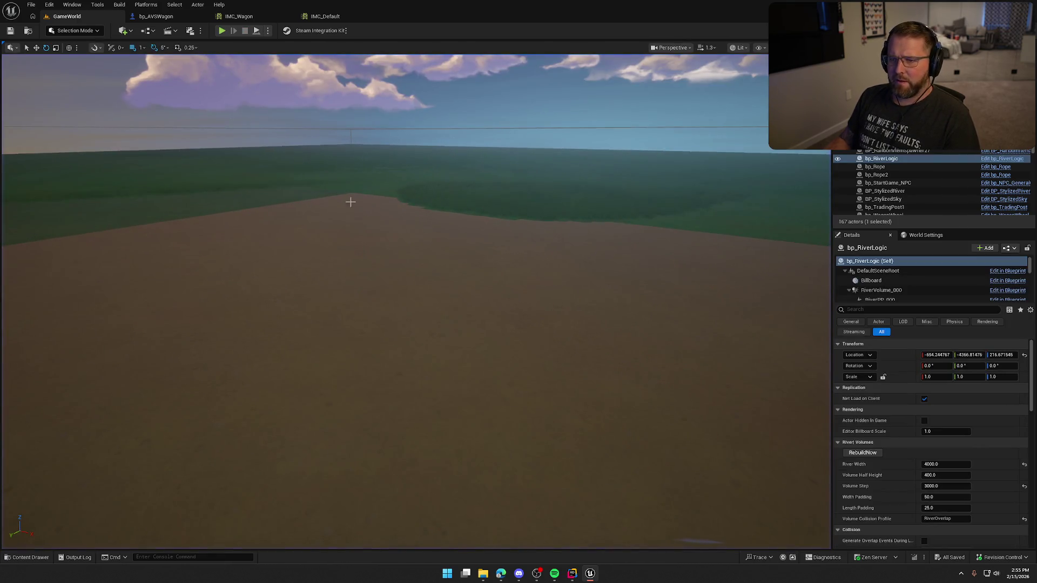
Step: Set bp_RiverLogic's Min Current Speed to 10 and Max Current Speed to 15, then play
scroll(909, 487, "down", 3)
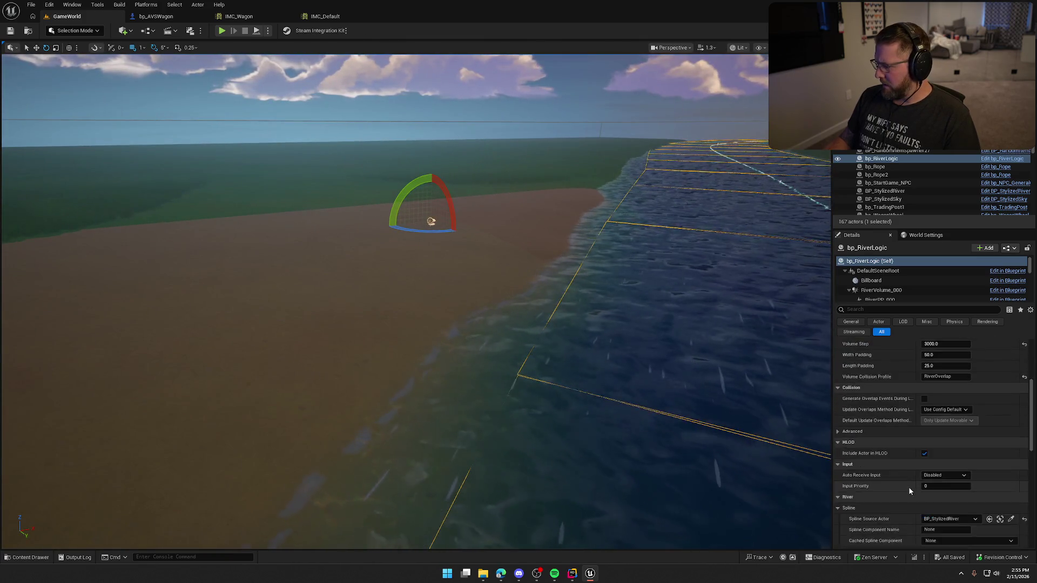
scroll(909, 487, "down", 10)
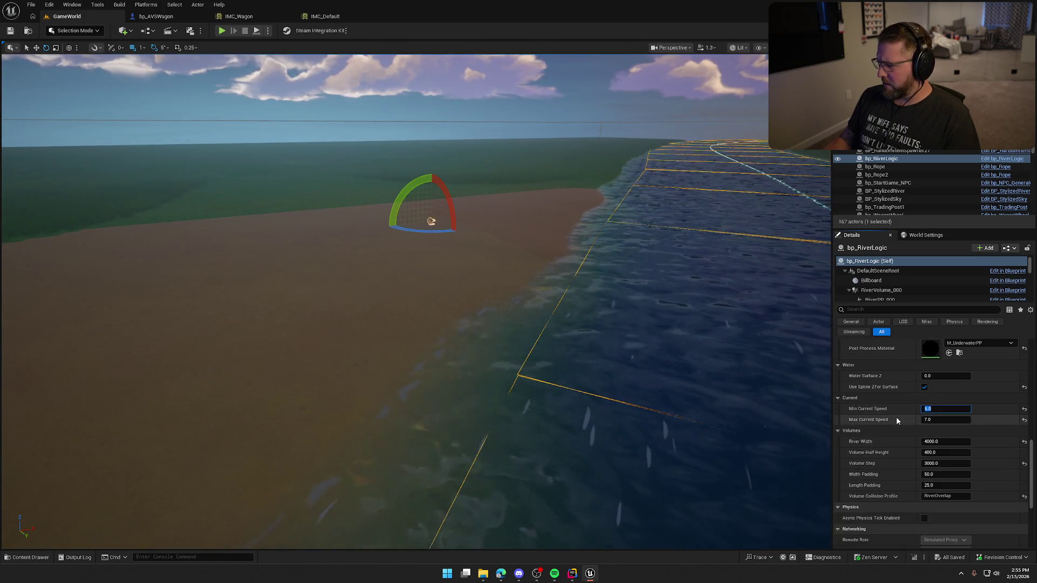
type("10")
key("Tab")
type("15")
key("Return")
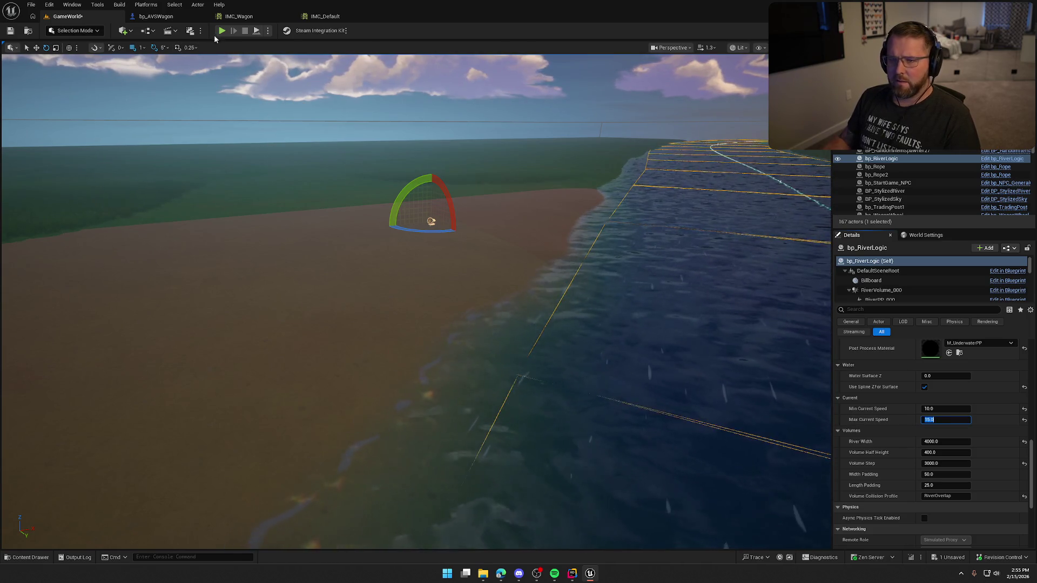
left_click(221, 31)
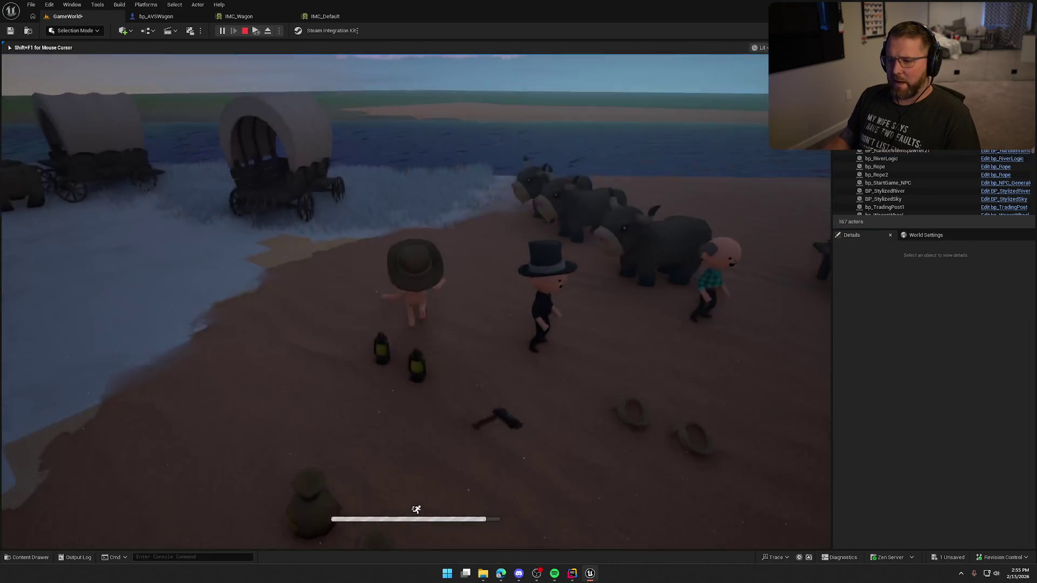
Step: Run two play tests boarding the wagon to test the current, stopping each one
key("w")
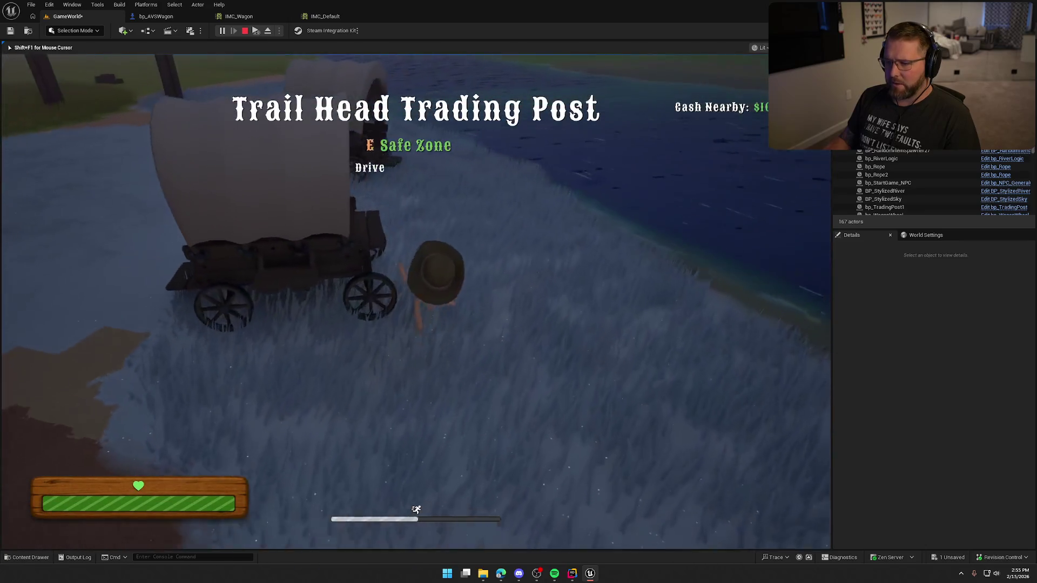
key("e")
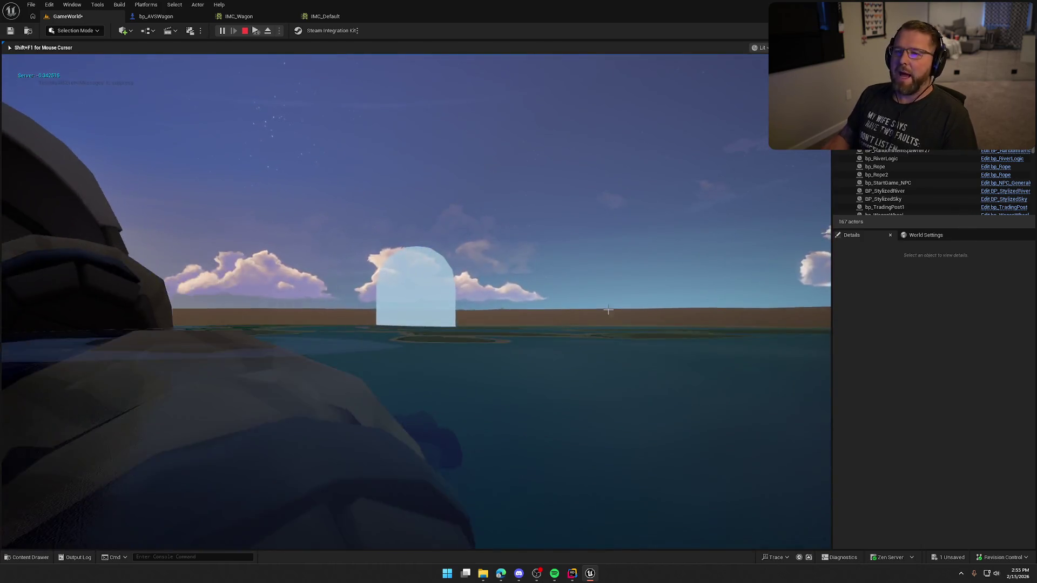
key("Escape")
left_click(222, 31)
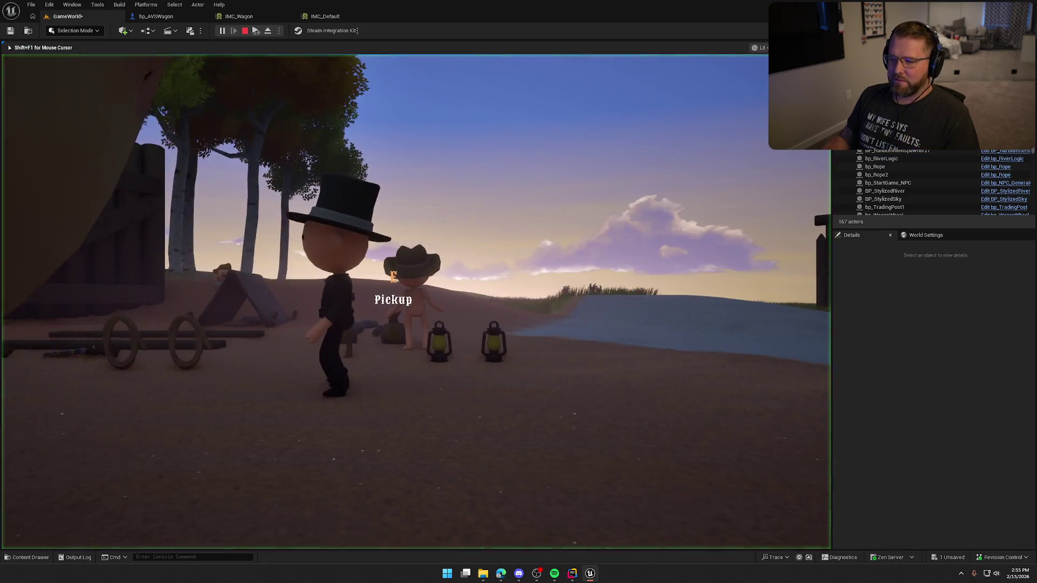
key("w")
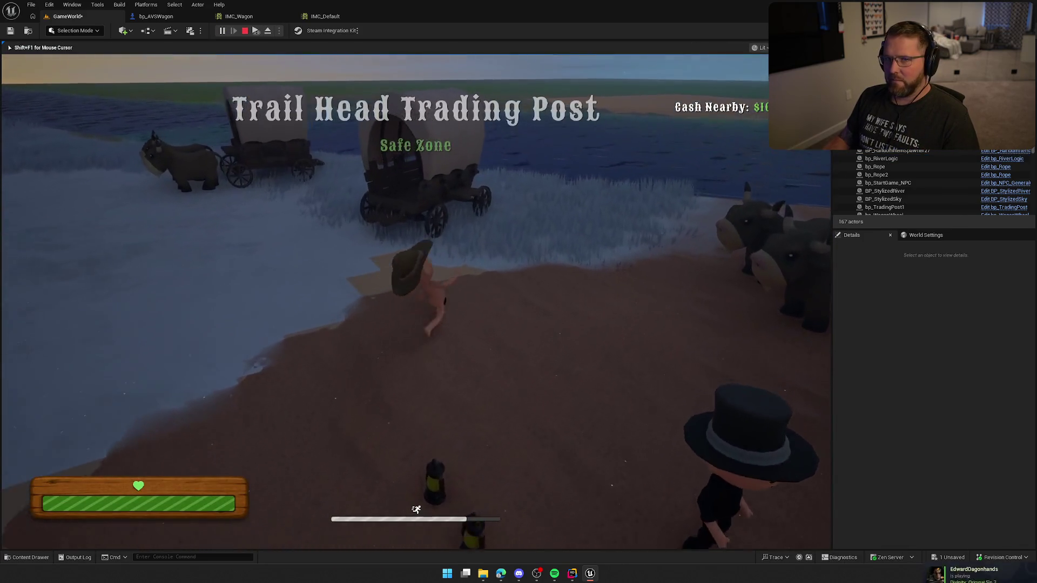
key("e")
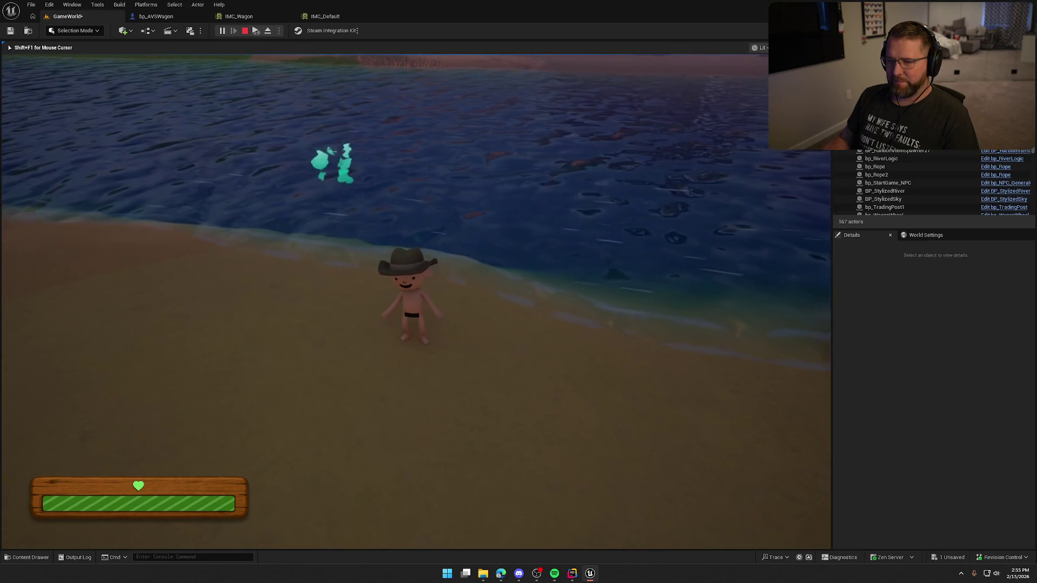
key("Escape")
Step: Run two more play tests driving the wagon into the river, then stop the session
left_click(221, 30)
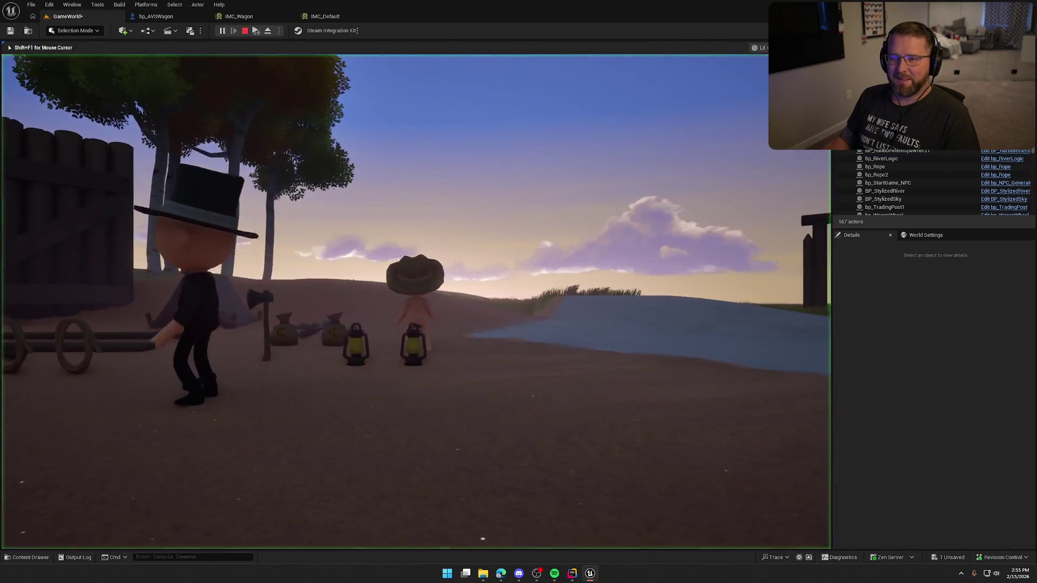
key("w")
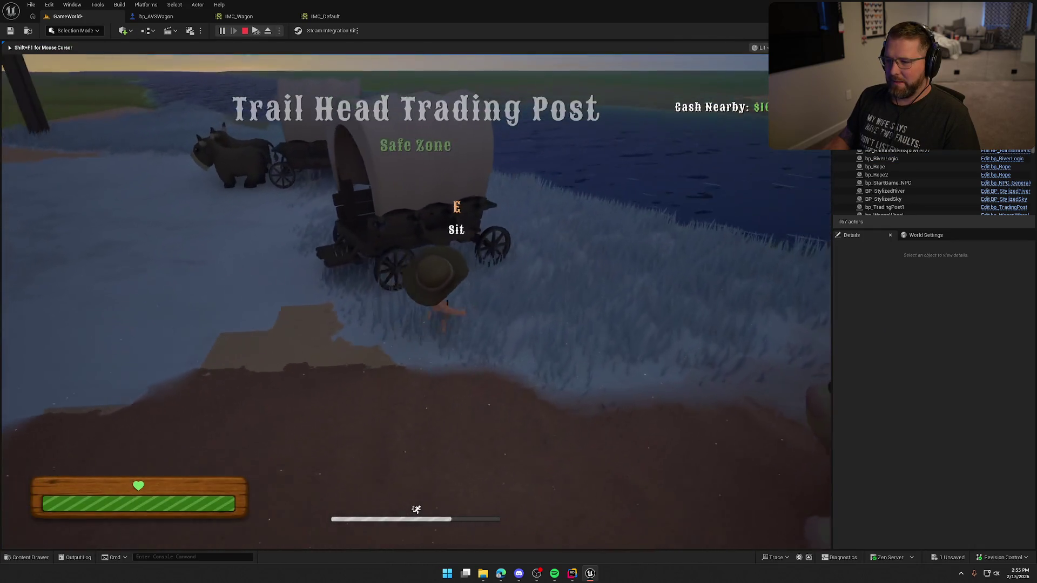
key("e")
key("w")
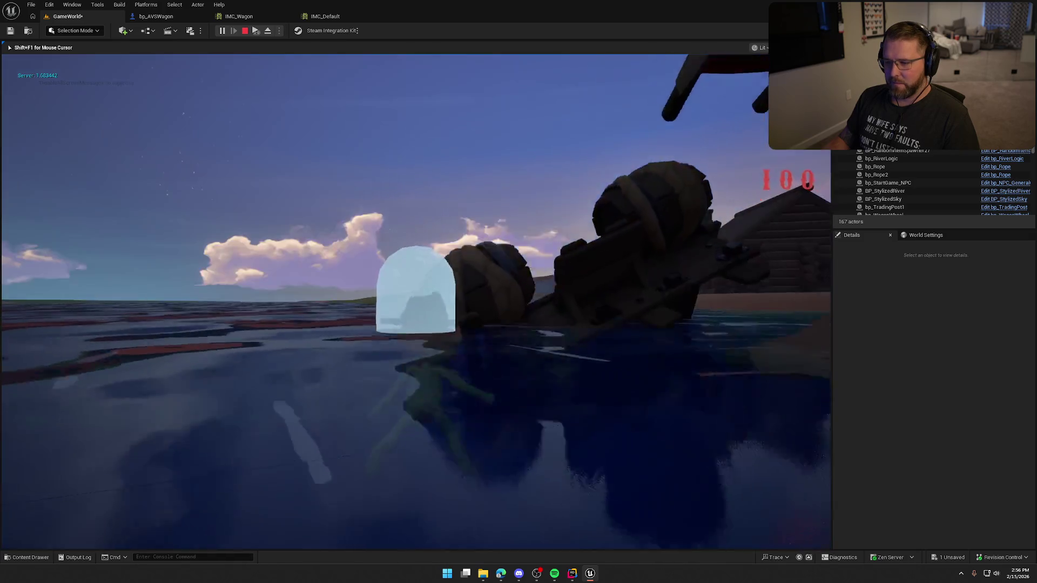
key("Escape")
key("alt+p")
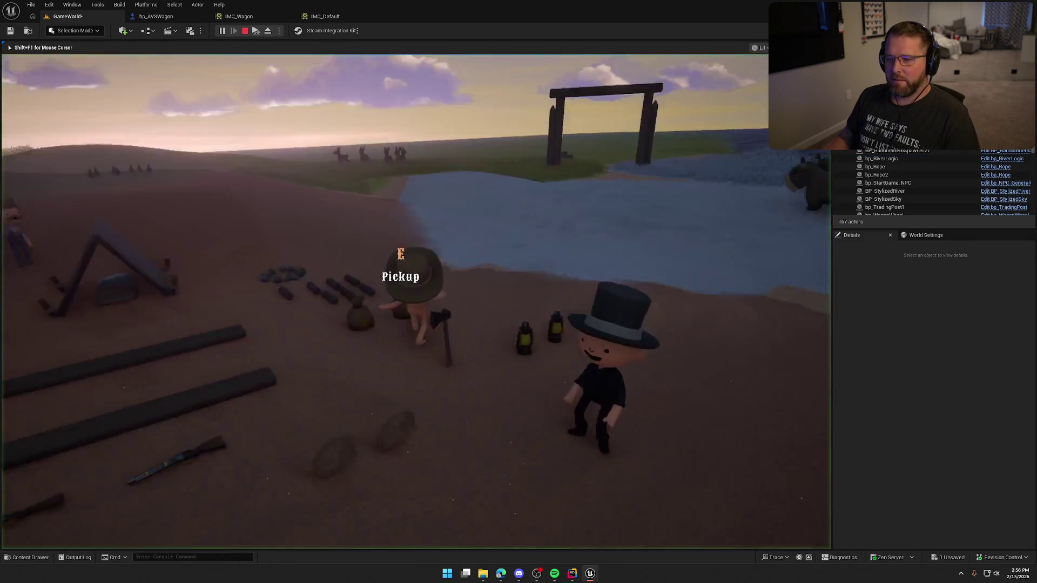
key("w")
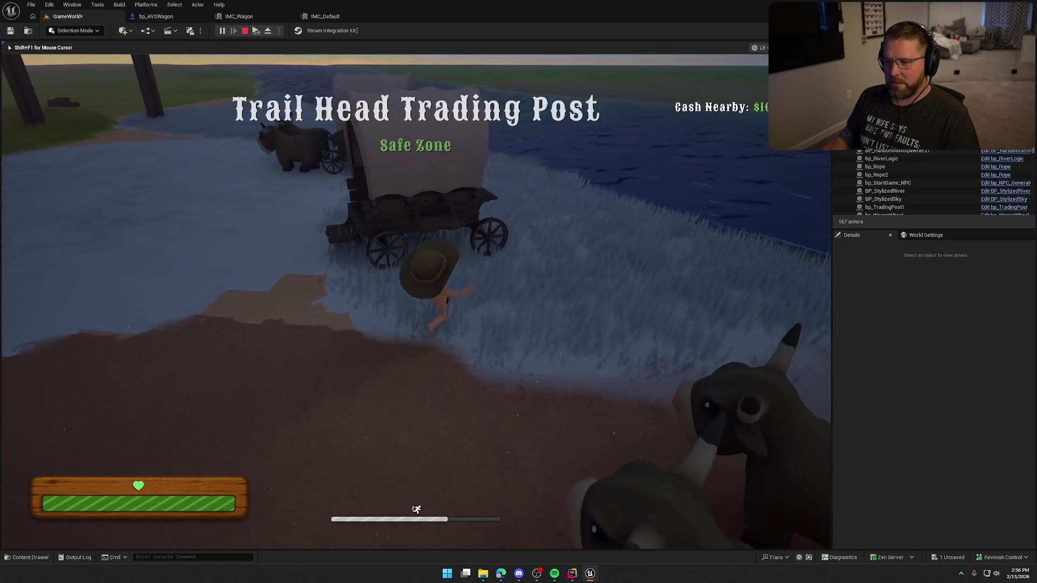
key("e")
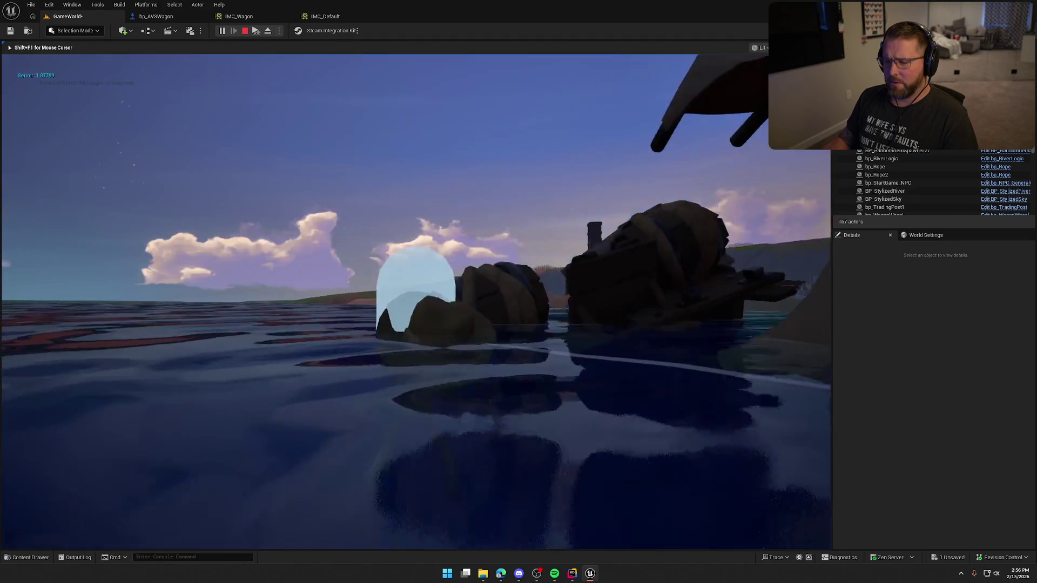
key("Escape")
left_click(454, 326)
Step: Apply the RiverNoise change to 200.0f * RiverSpeed and recompile it with Live Coding
key("alt+Tab")
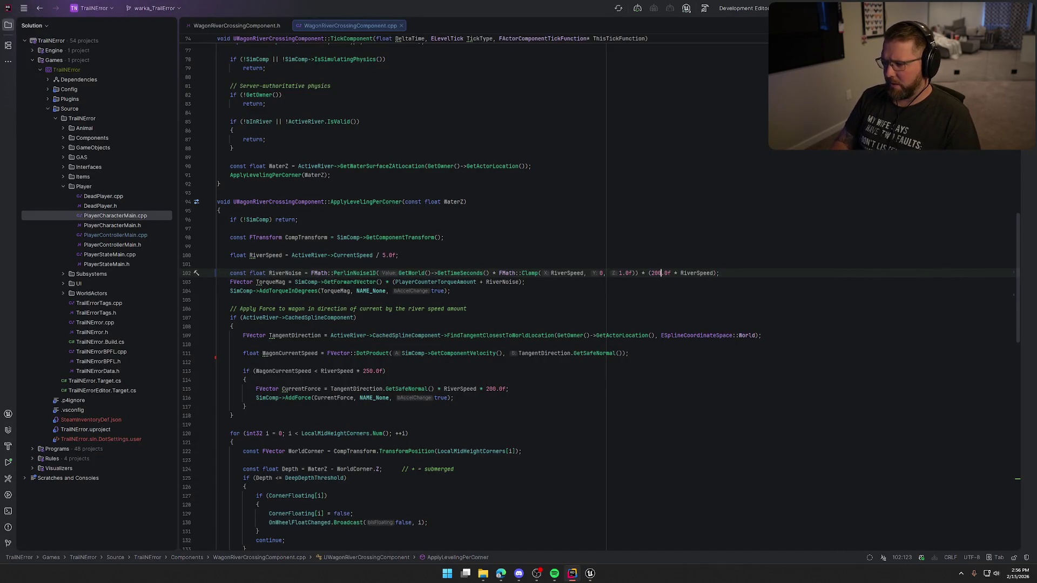
left_click(590, 580)
left_click(910, 558)
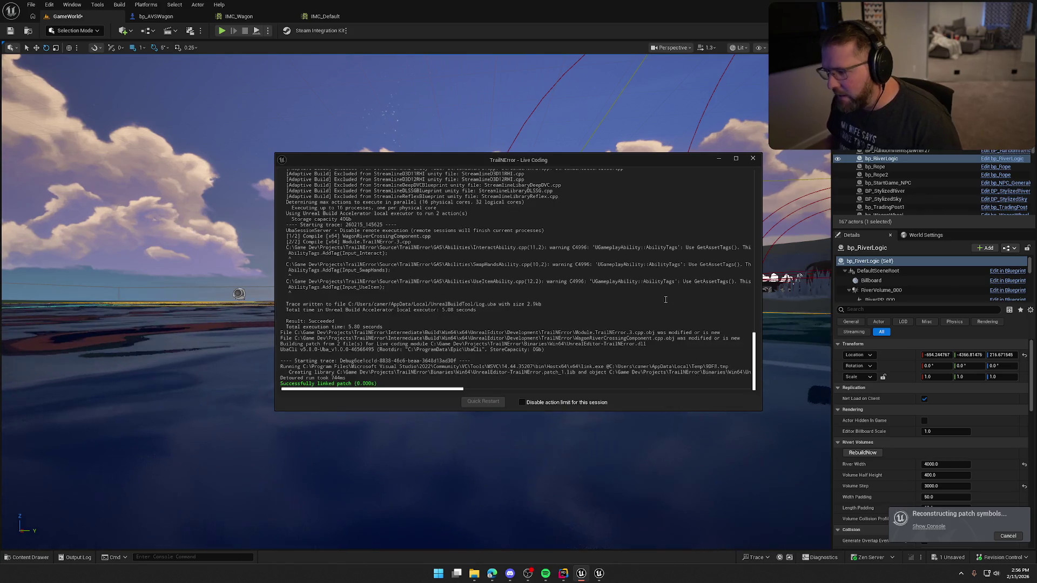
Step: Close the Live Coding log, play, and drive the wagon through the river current onto the beach
left_click(753, 158)
key("alt+p")
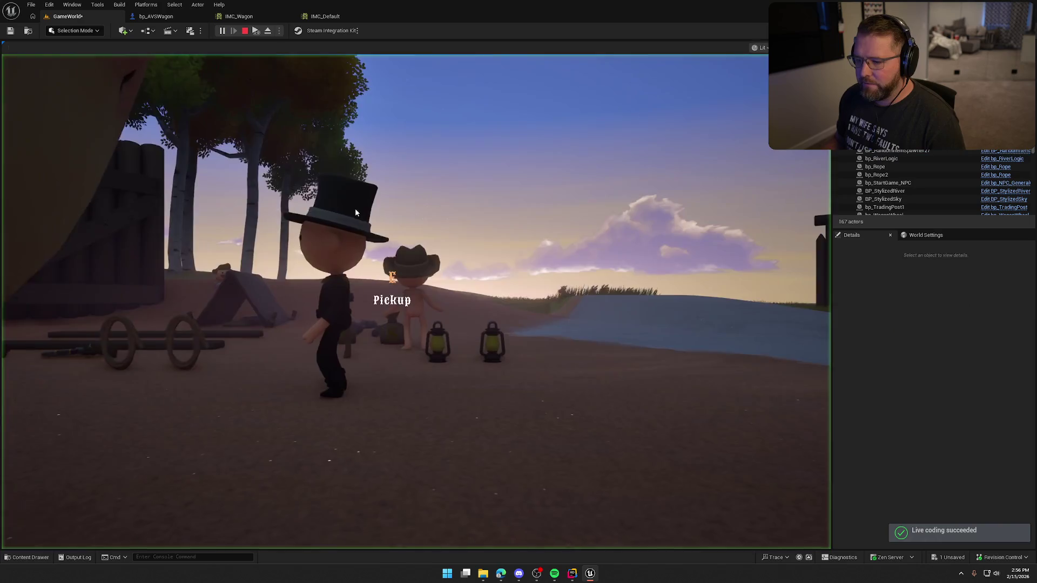
key("w")
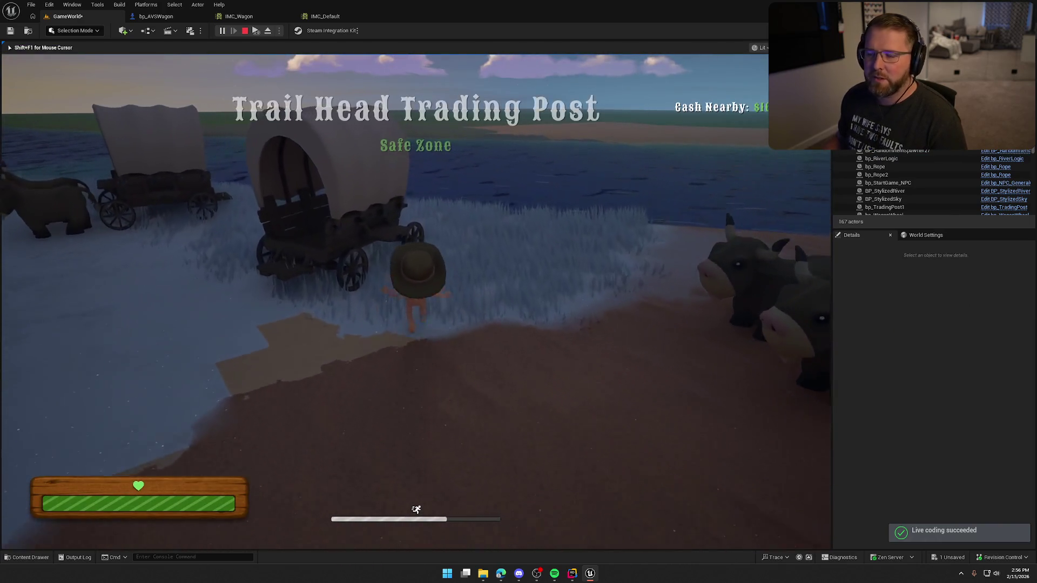
key("w")
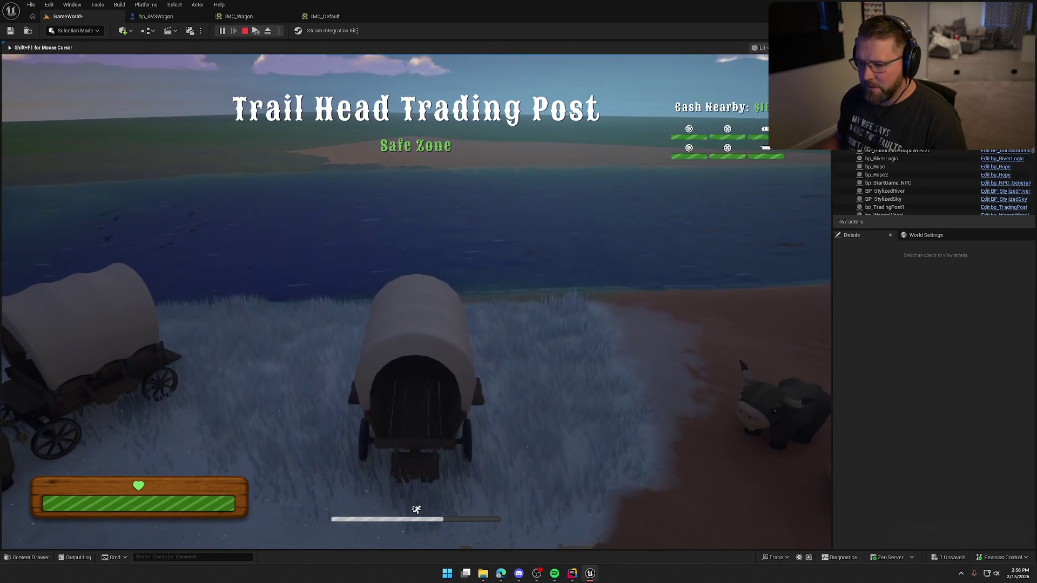
key("w")
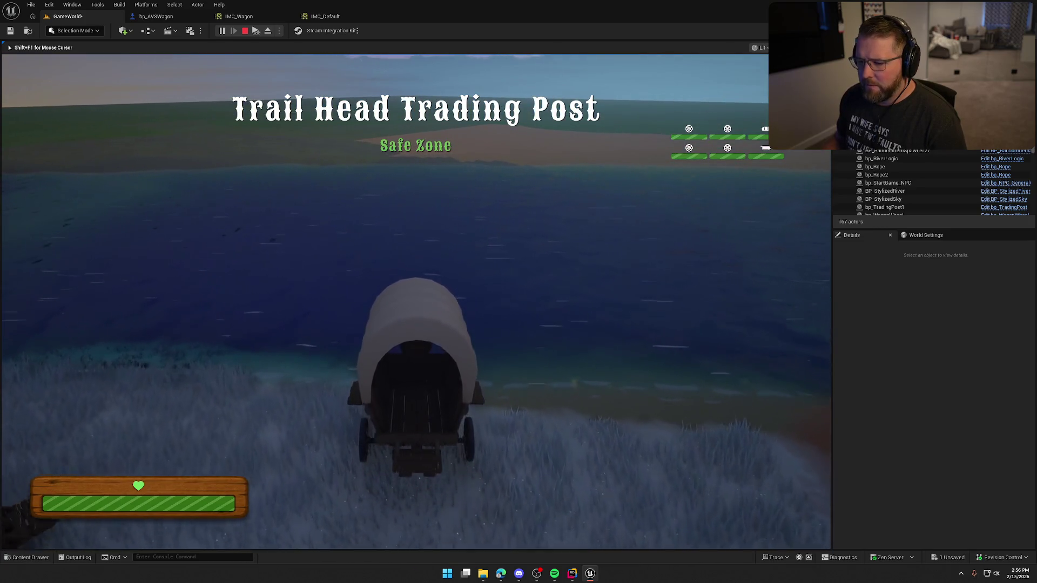
key("w")
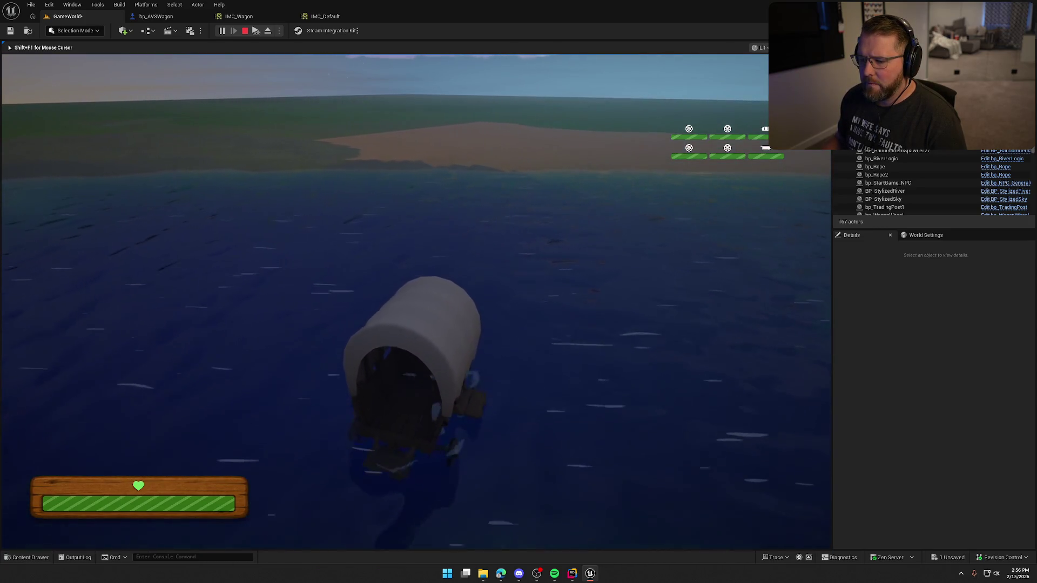
key("w")
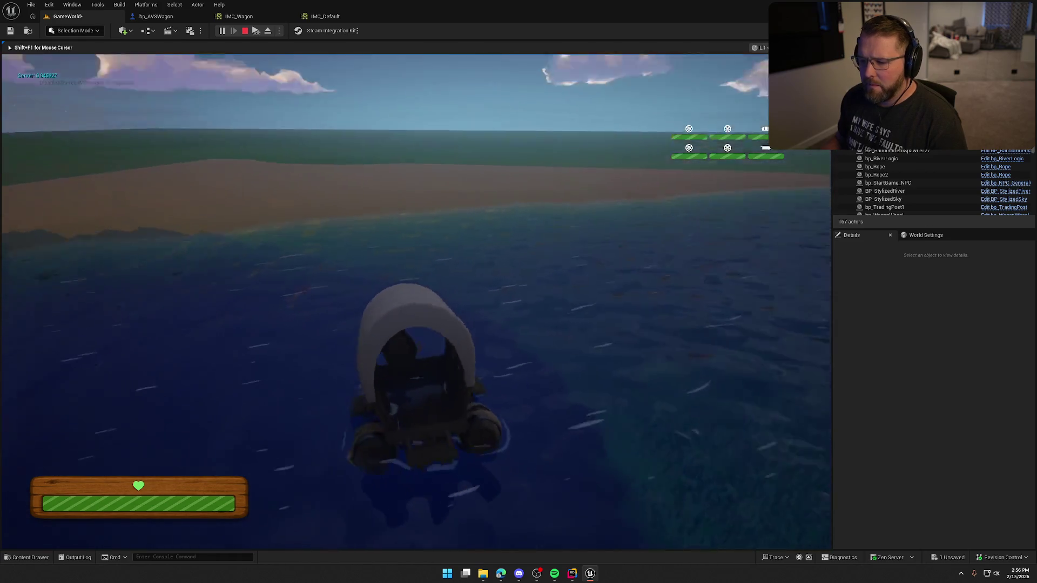
key("w")
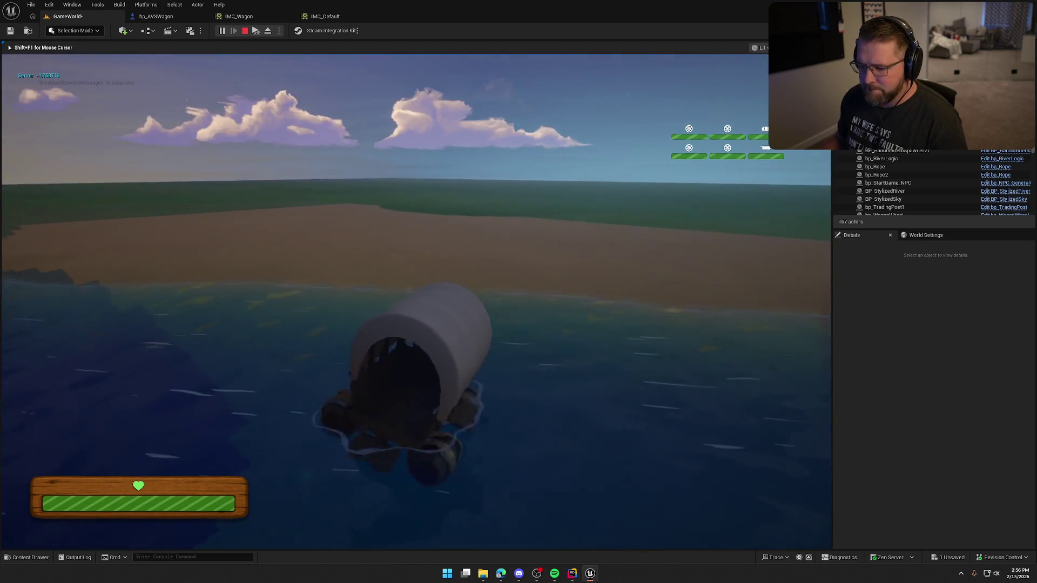
key("w")
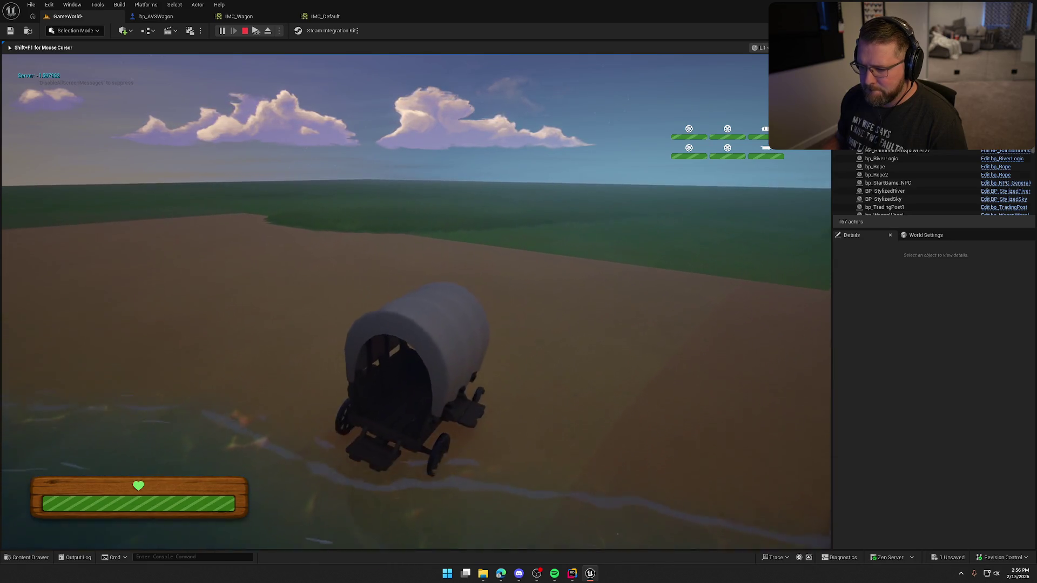
Step: Turn the wagon around on the beach, drive it back into the river, then stop
key("a")
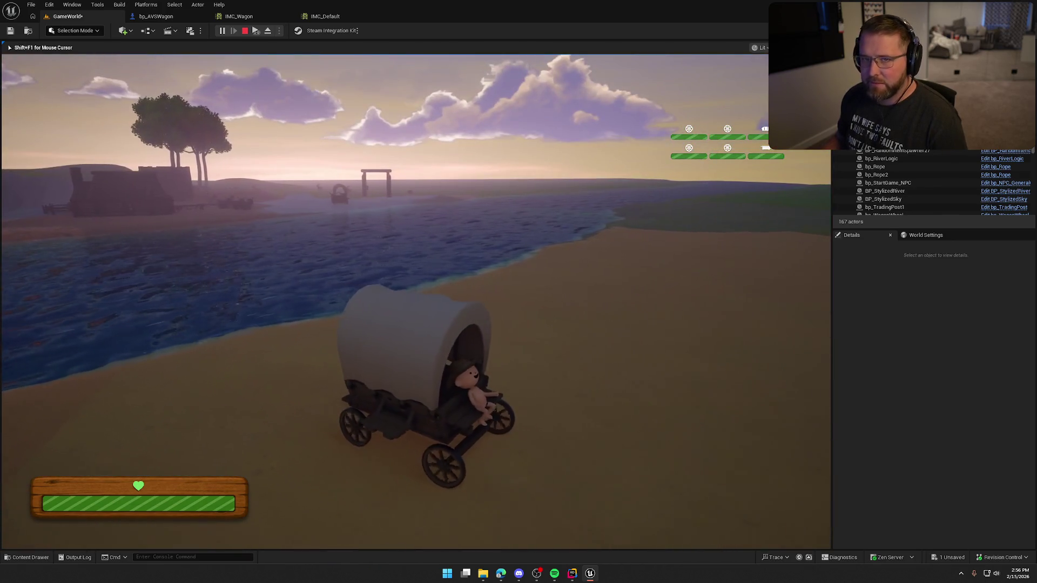
key("a")
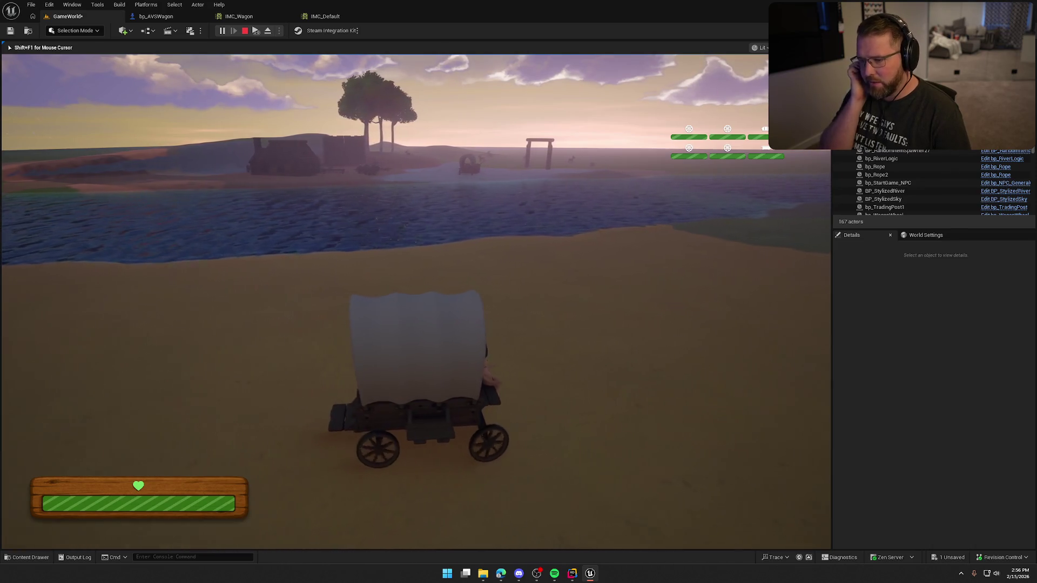
key("d")
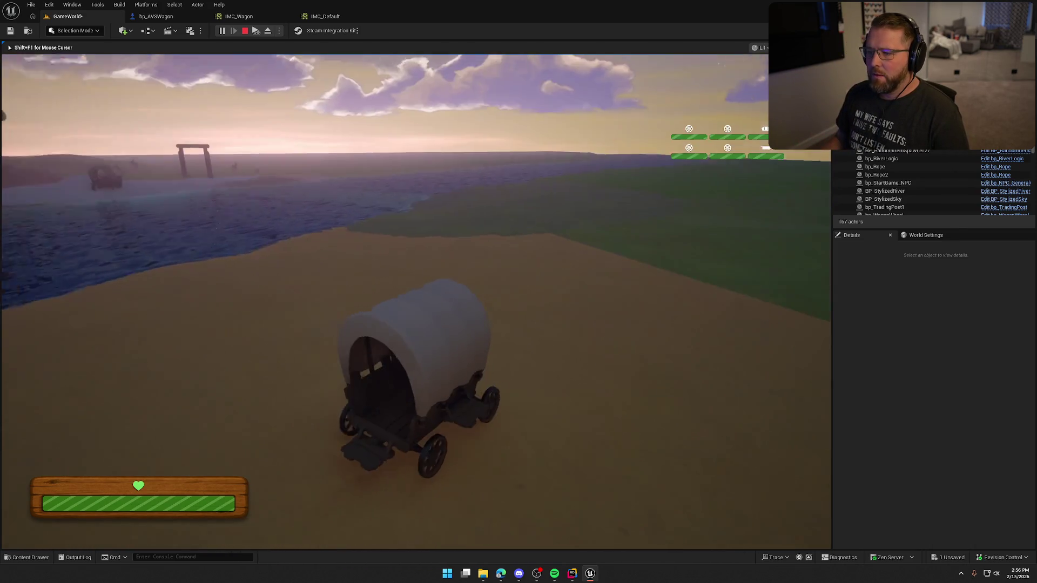
key("a")
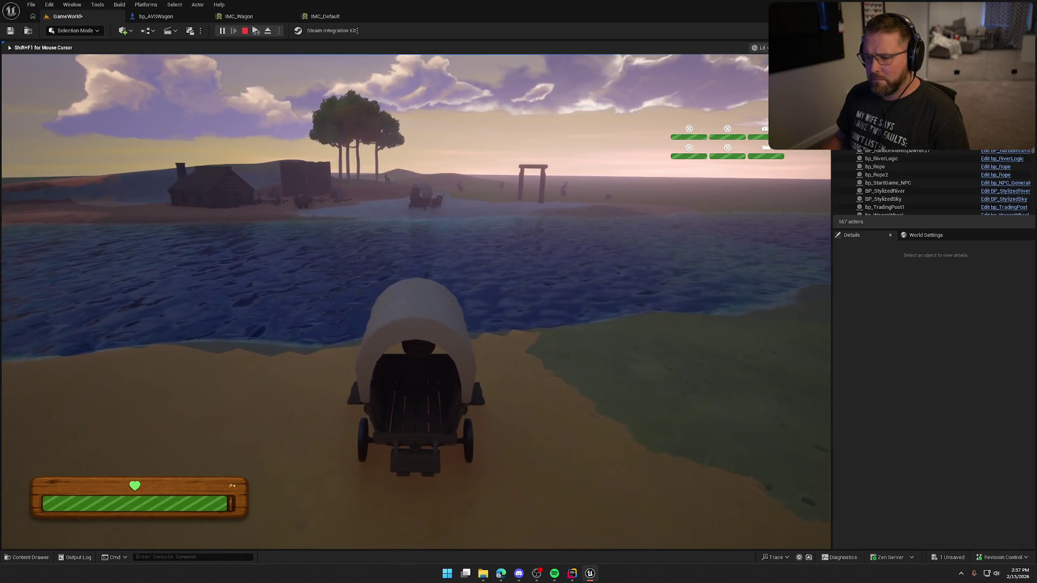
key("w")
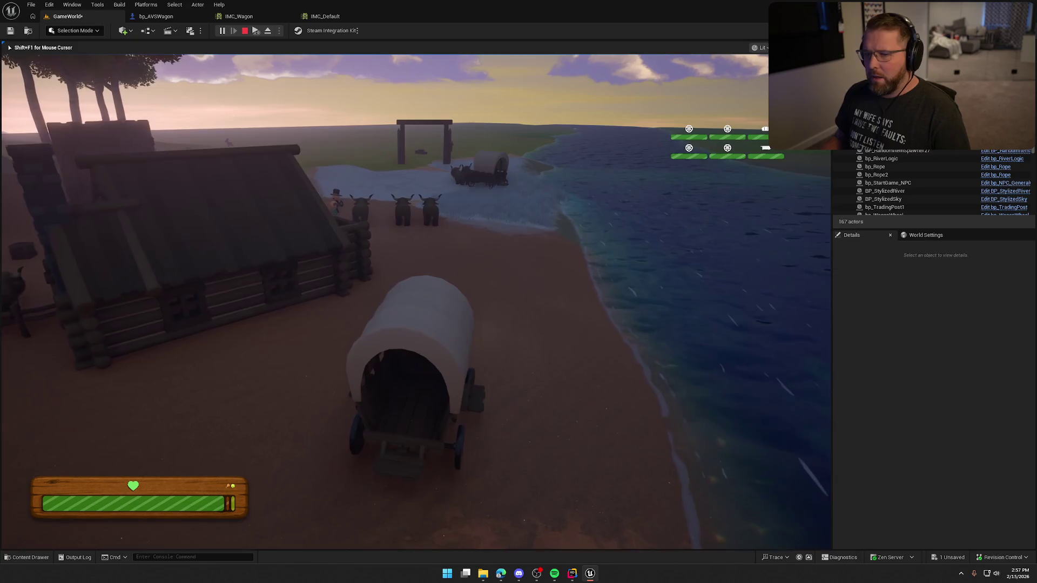
key("Escape")
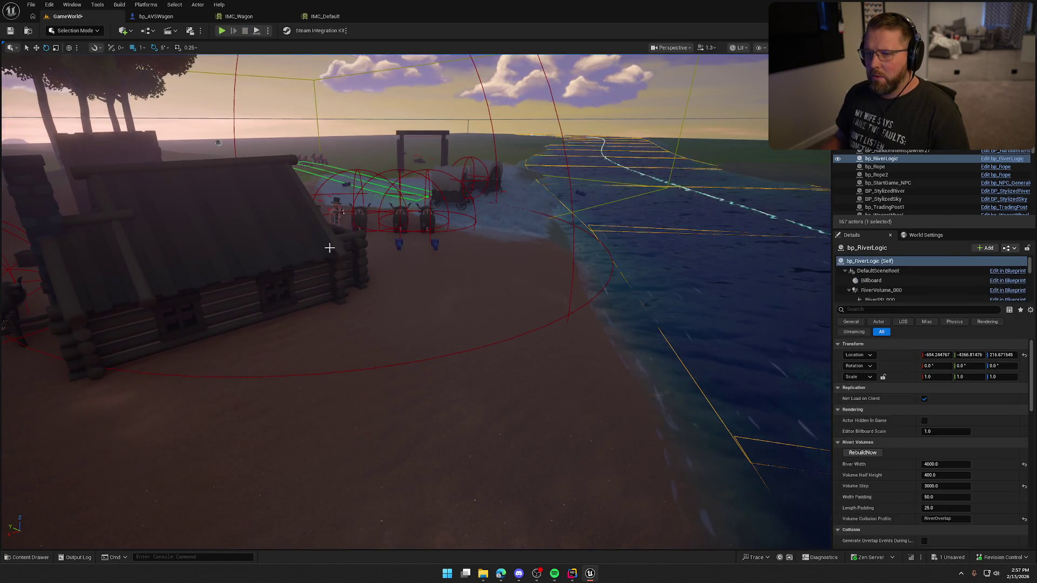
Step: Frame bp_RiverLogic, then play-test boarding the wagon and driving forward before stopping
key("f")
scroll(991, 466, "down", 5)
scroll(992, 464, "down", 5)
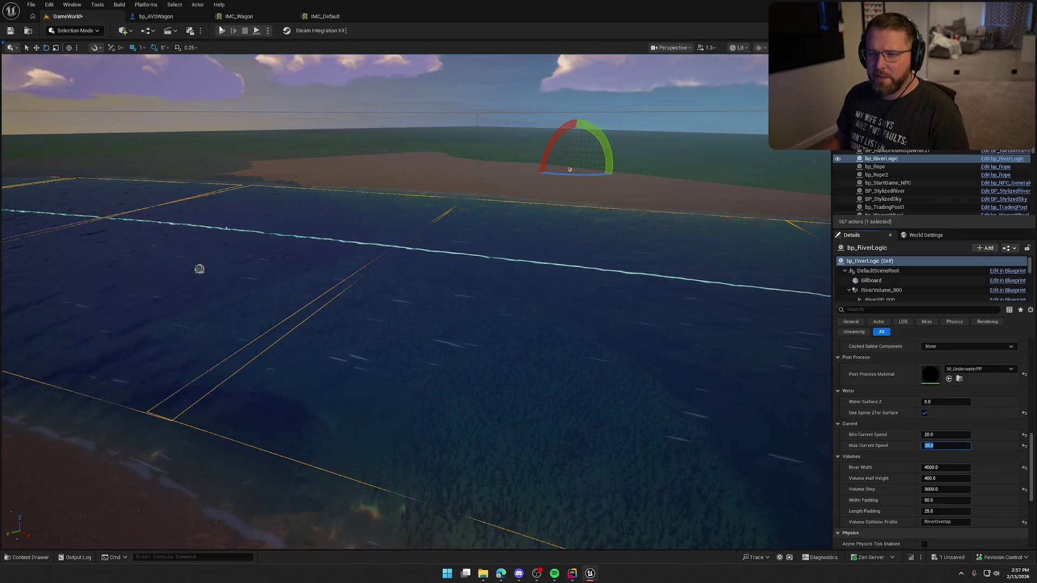
key("alt+p")
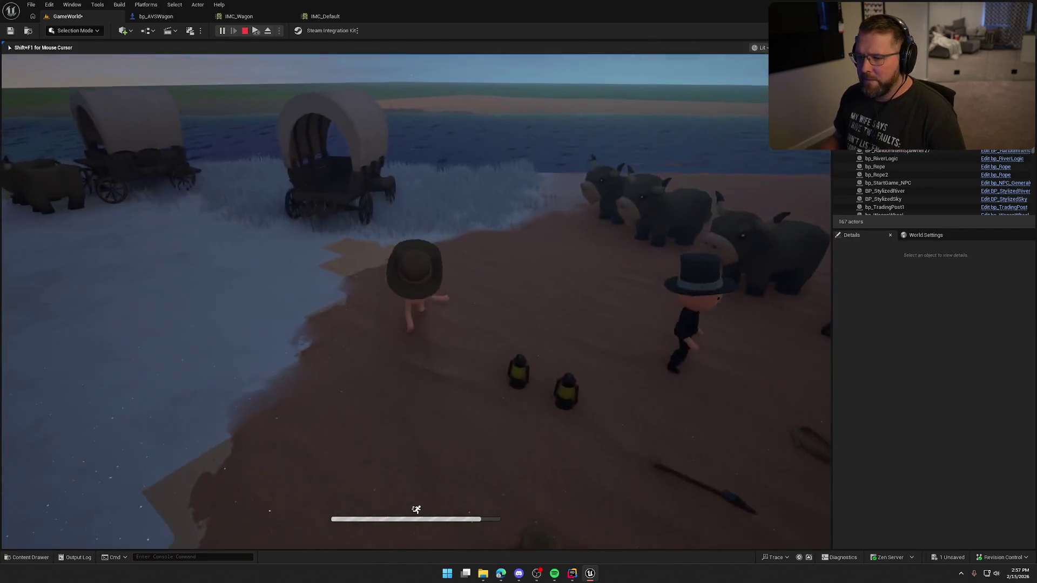
key("w")
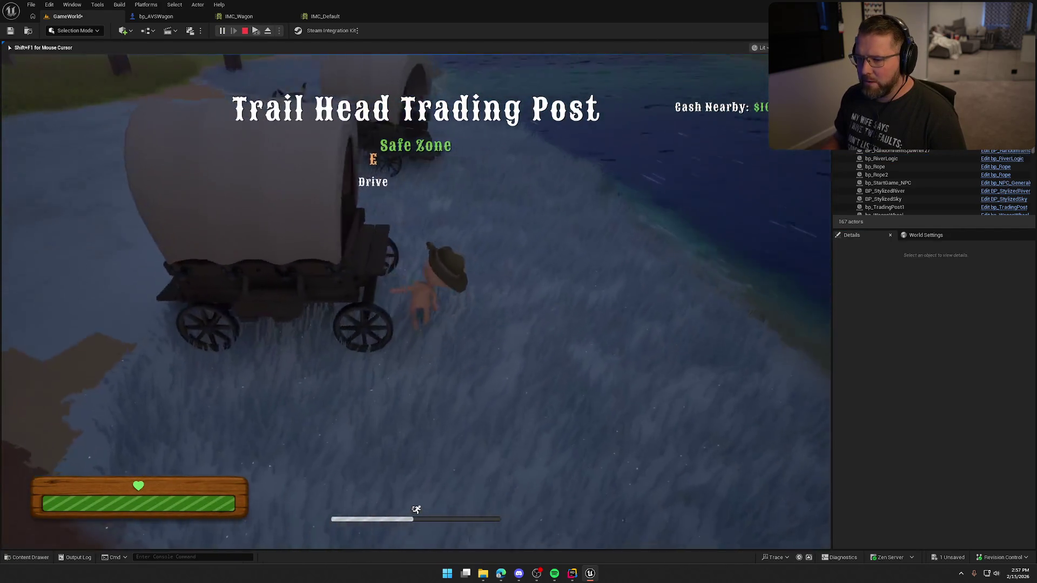
key("e")
key("w")
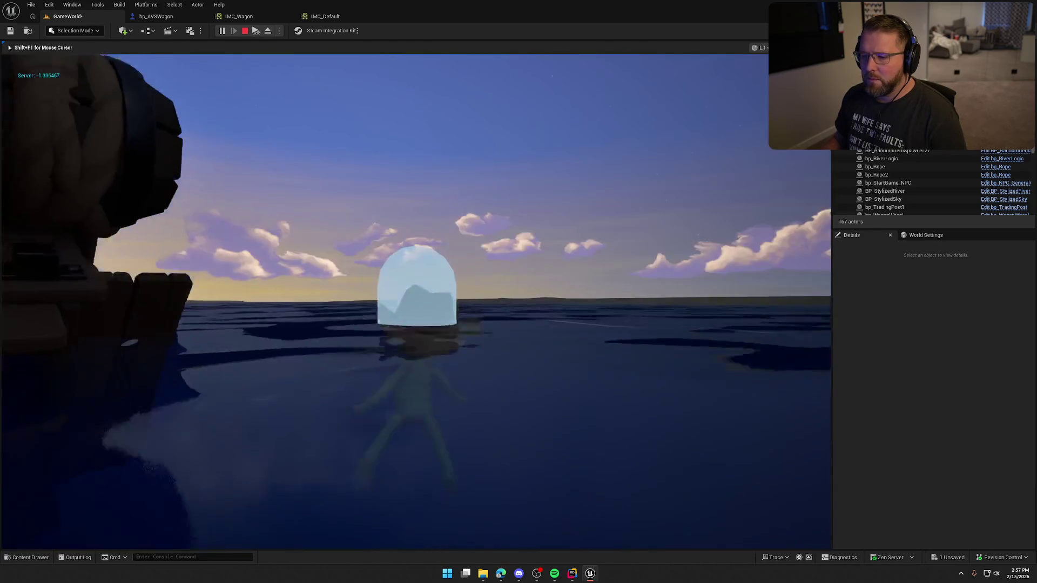
key("Escape")
Step: Play again, sprint to the wagon and drive it into the deep water, then stop
left_click(221, 31)
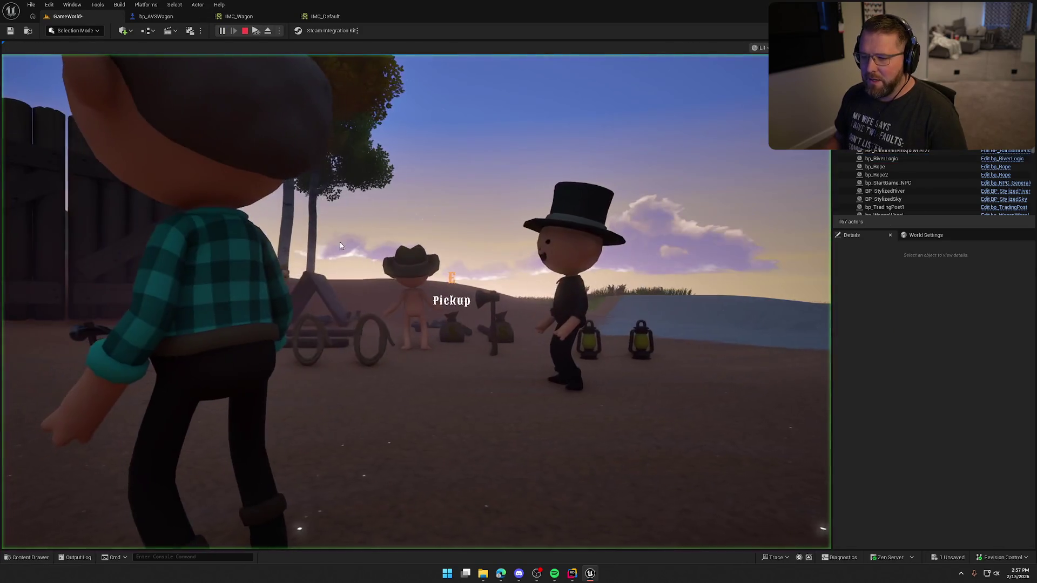
key("shift+w")
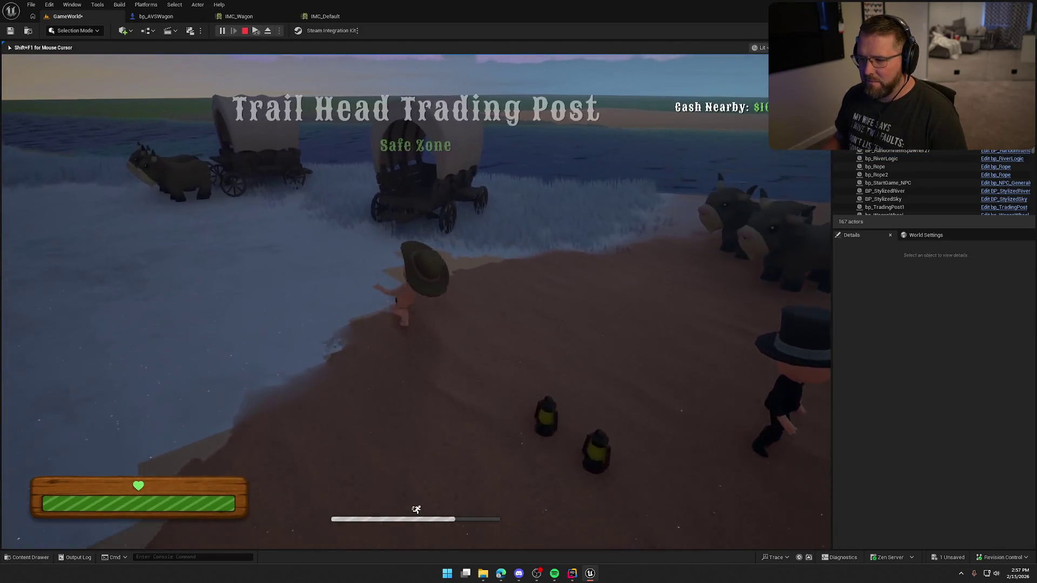
key("e")
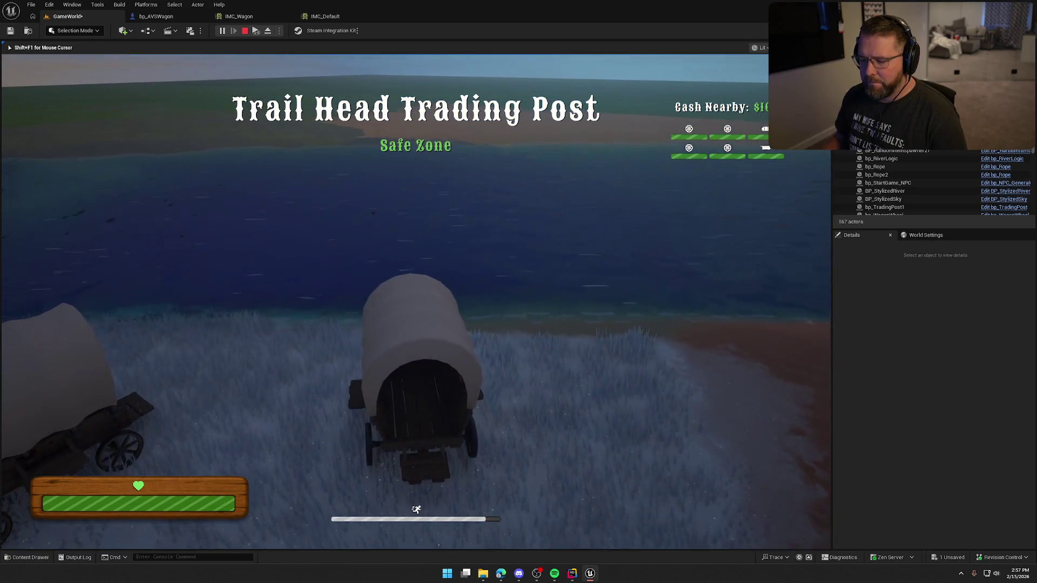
key("w")
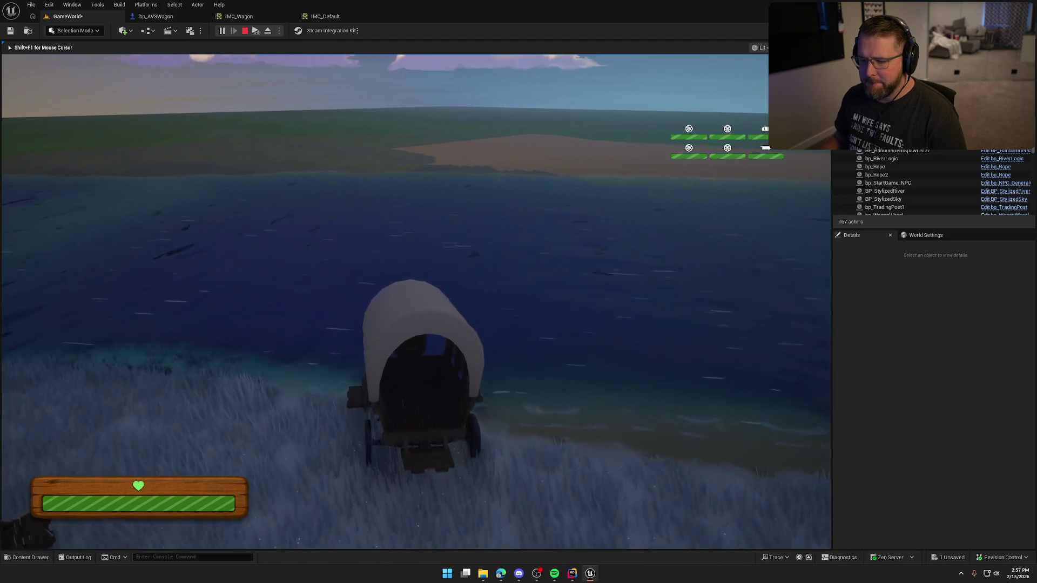
key("e")
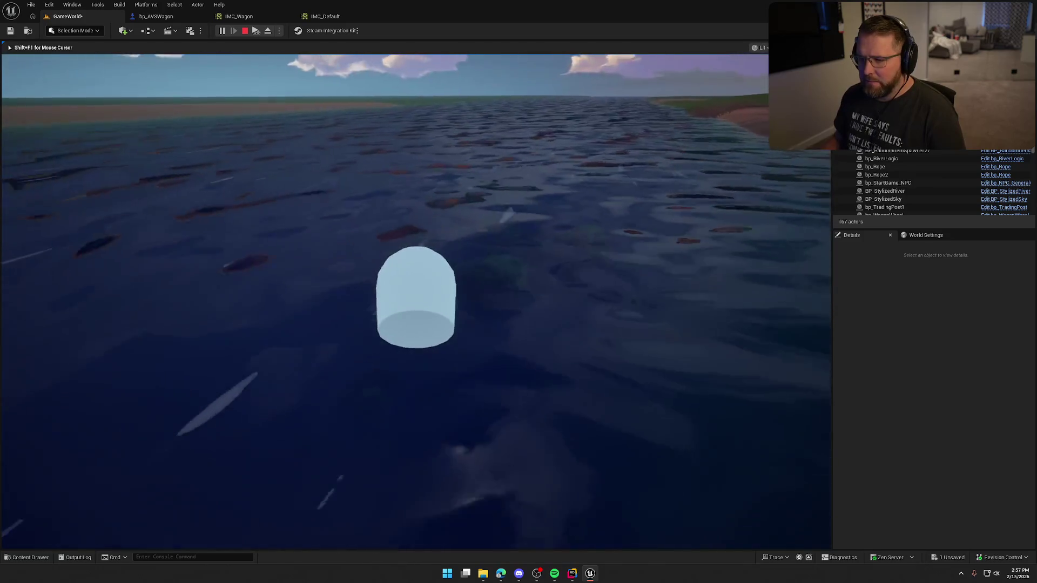
key("Escape")
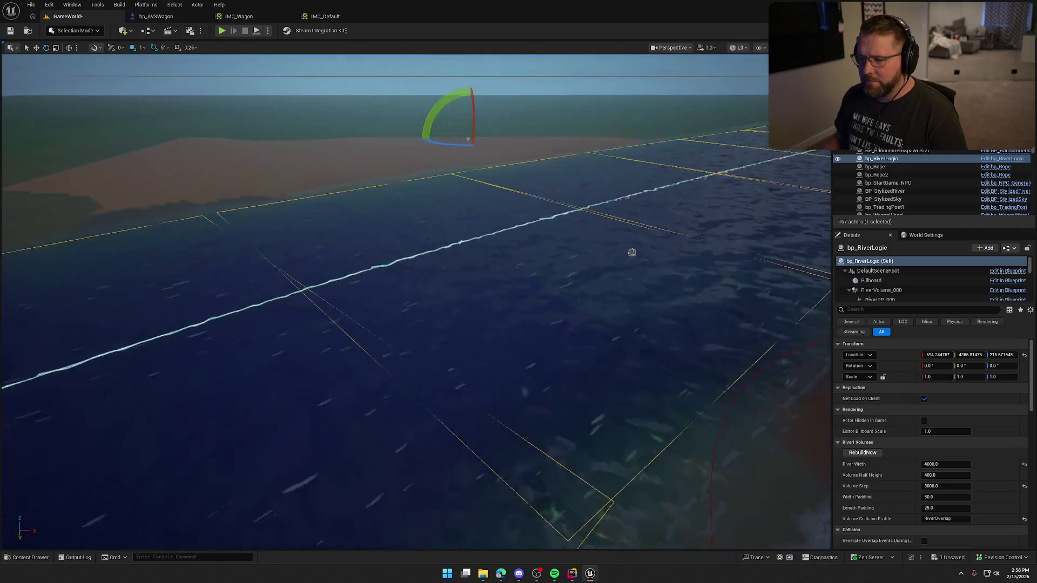
Step: Select bp_RiverLogic and set Min Current Speed to 1 and Max Current Speed to 5
left_click(452, 361)
left_click_drag(507, 399, 456, 359)
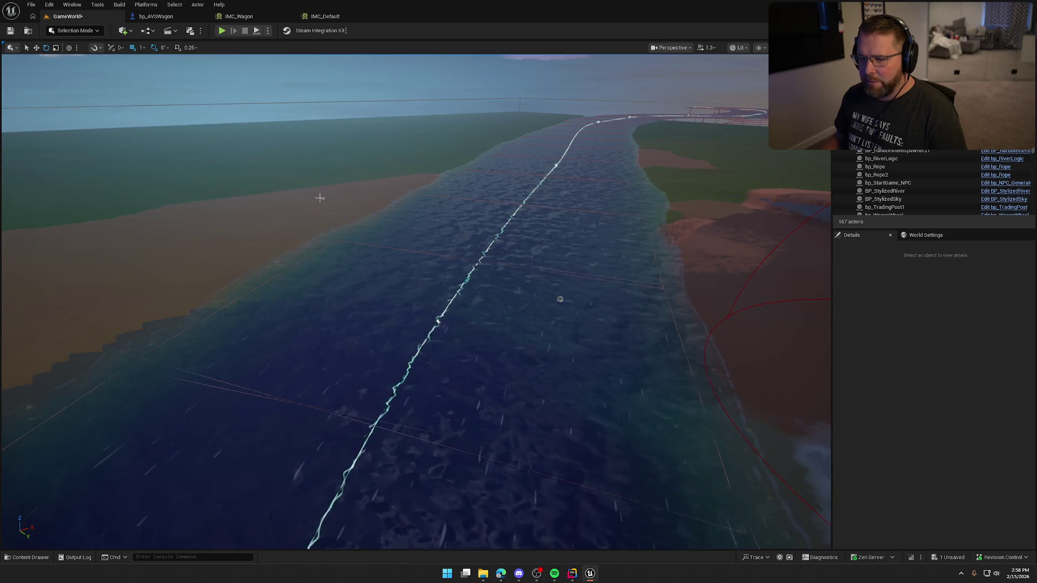
left_click(323, 198)
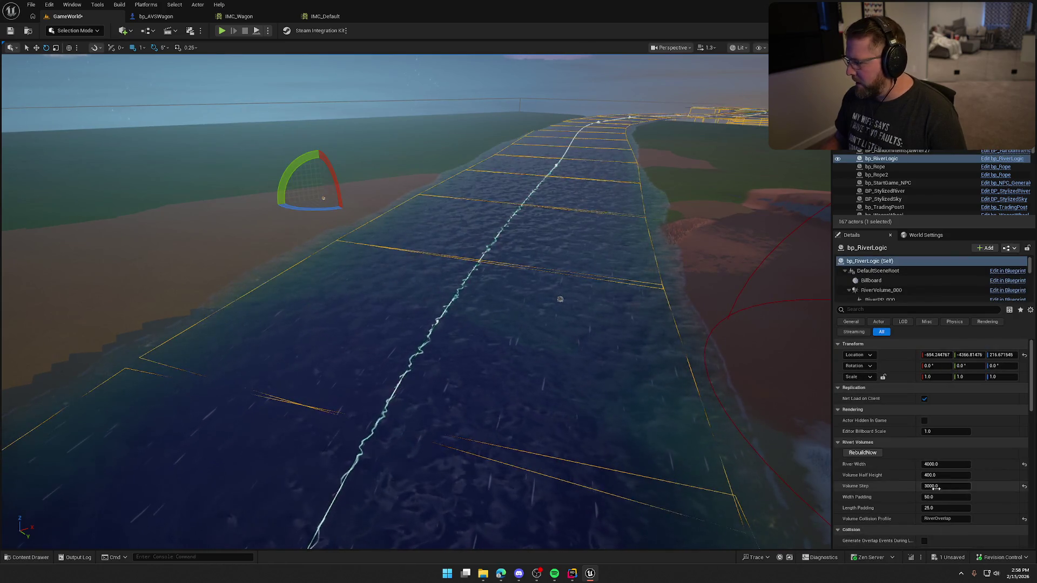
scroll(980, 498, "down", 5)
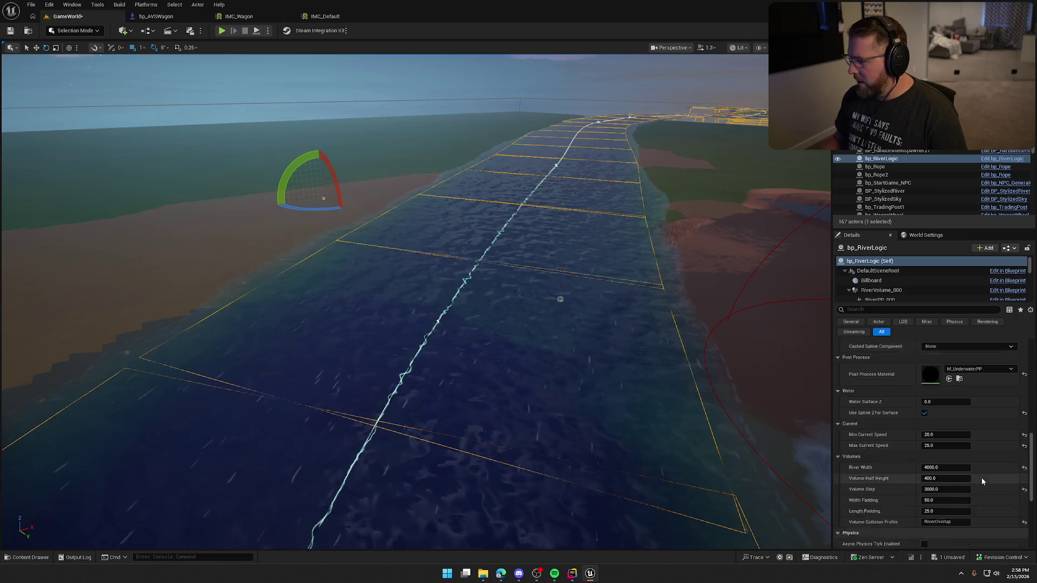
left_click(939, 422)
type("1")
key("Tab")
type("5")
key("Return")
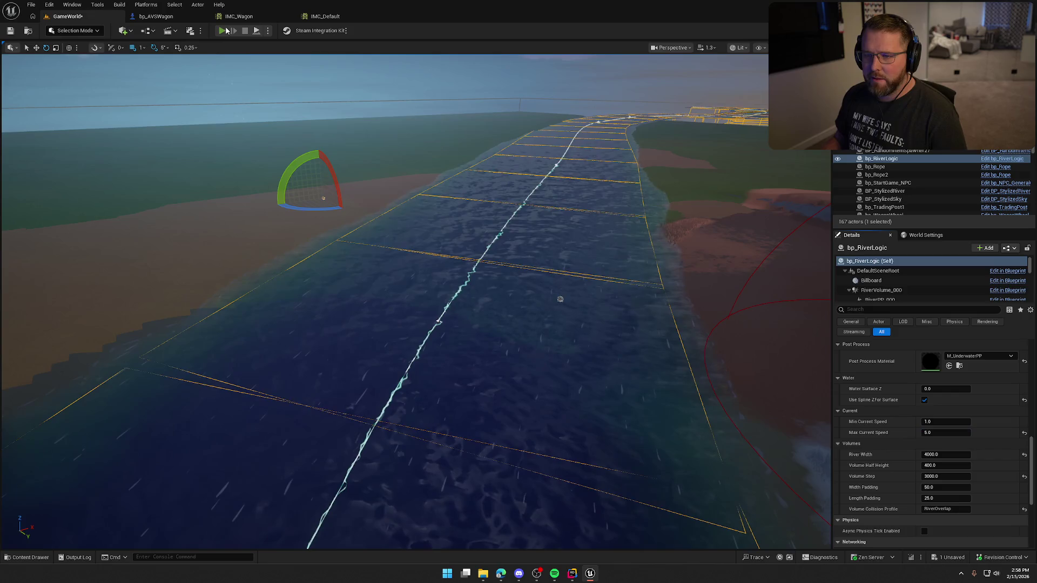
Step: Play-test driving the wagon through the deep water onto the far sandy bank, then stop
left_click(223, 31)
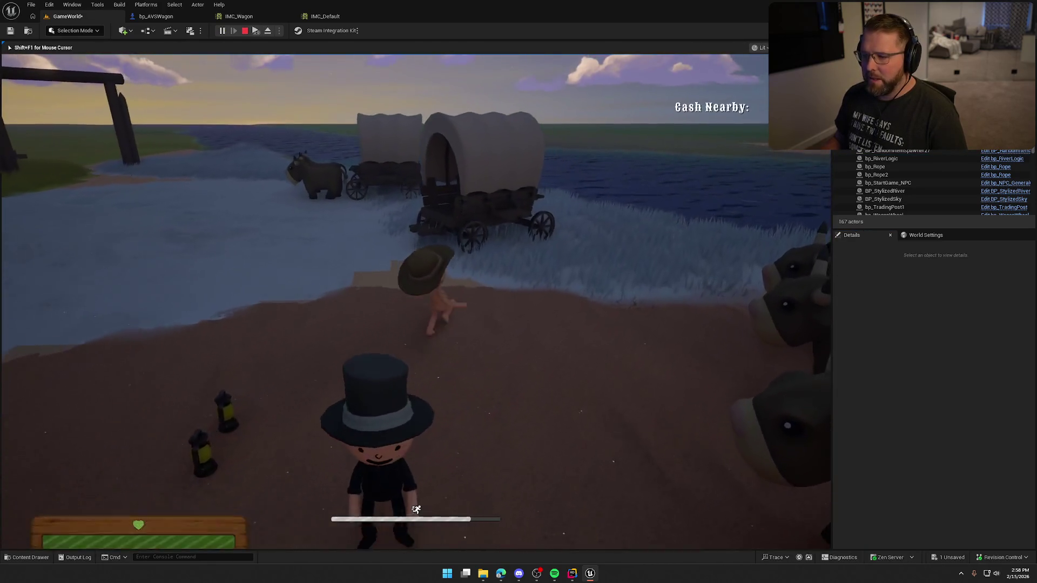
key("w")
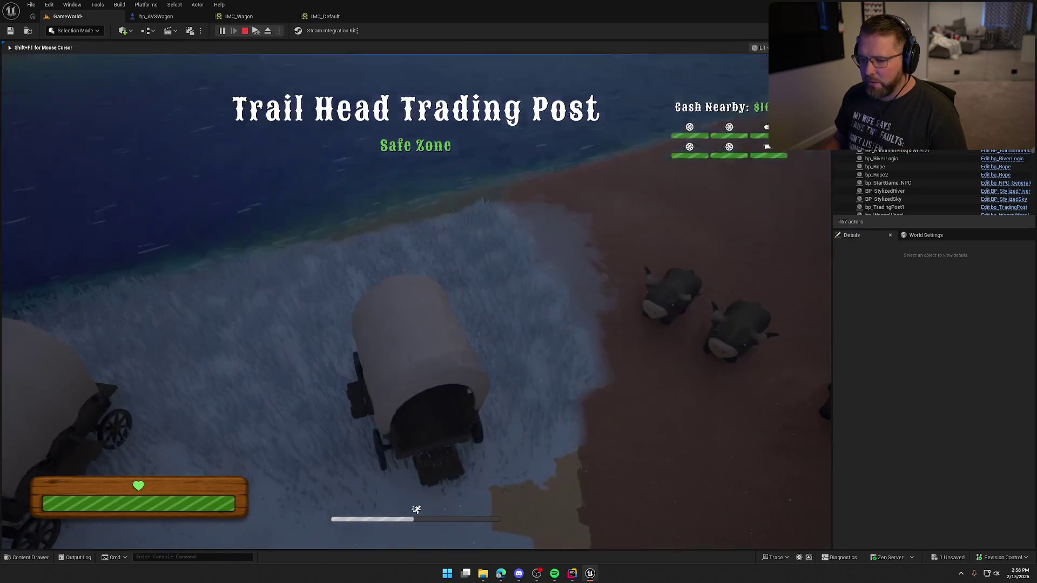
key("w")
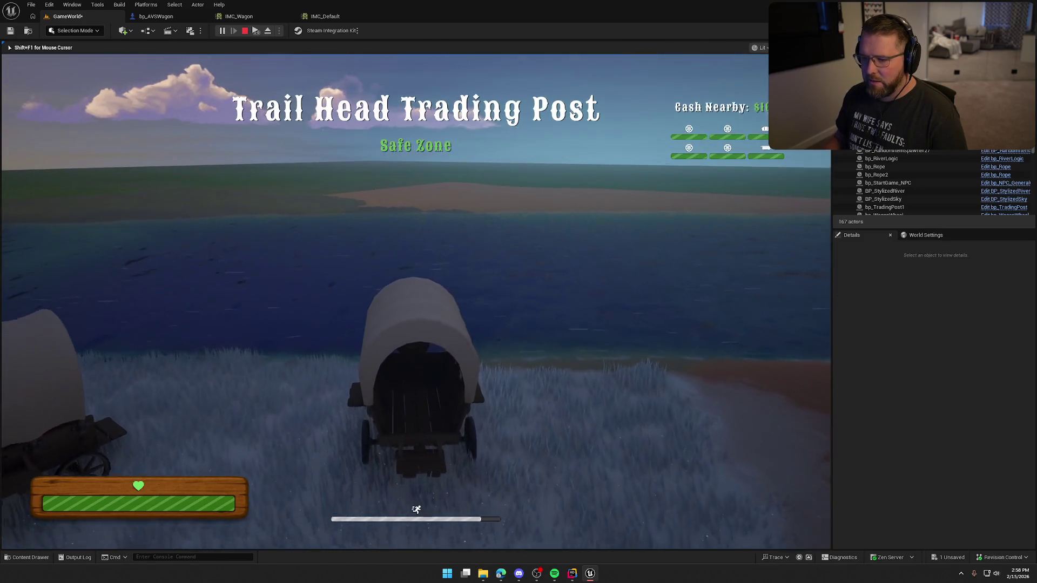
key("w")
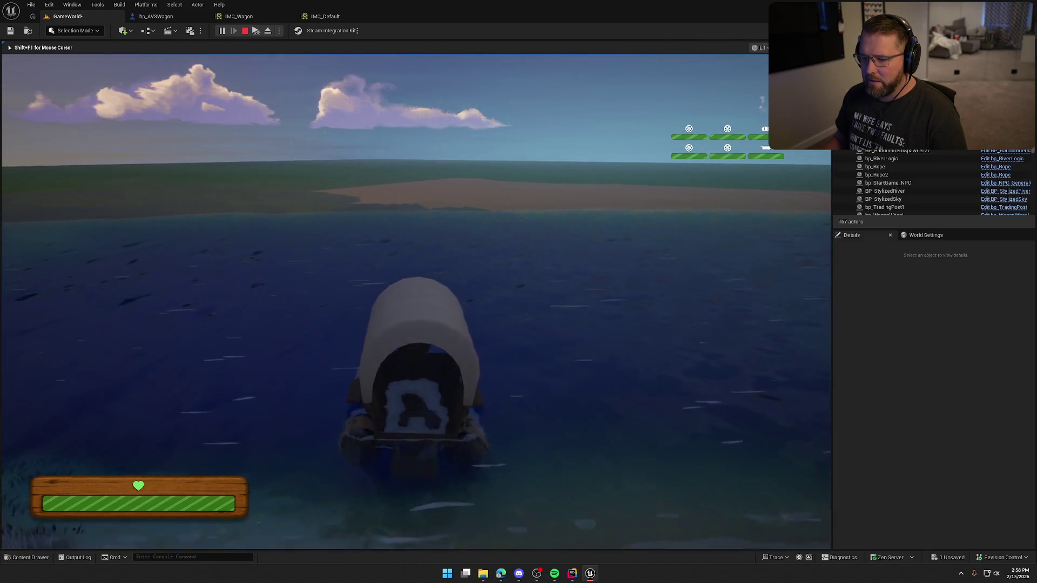
key("w")
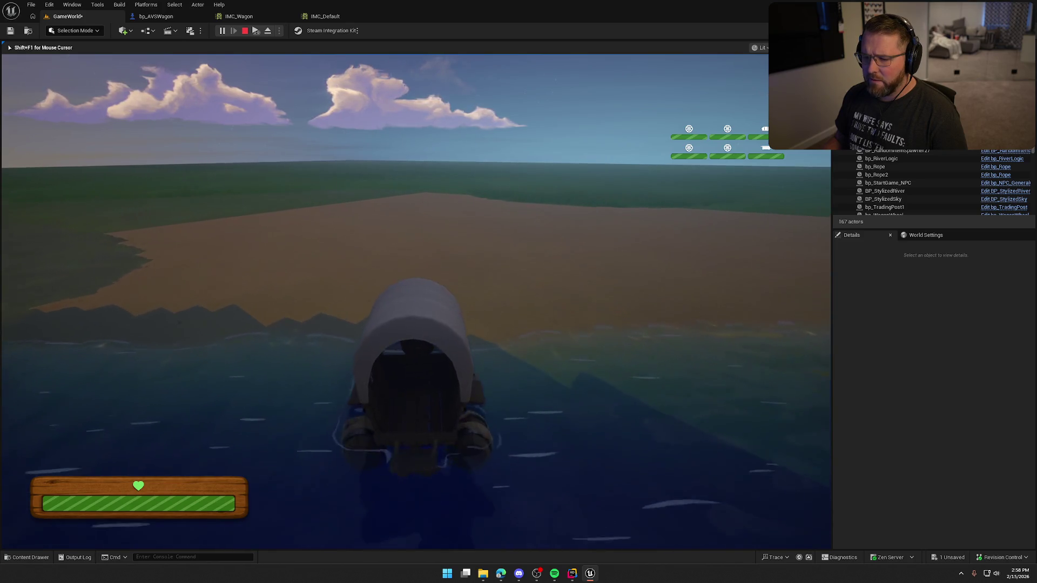
key("w")
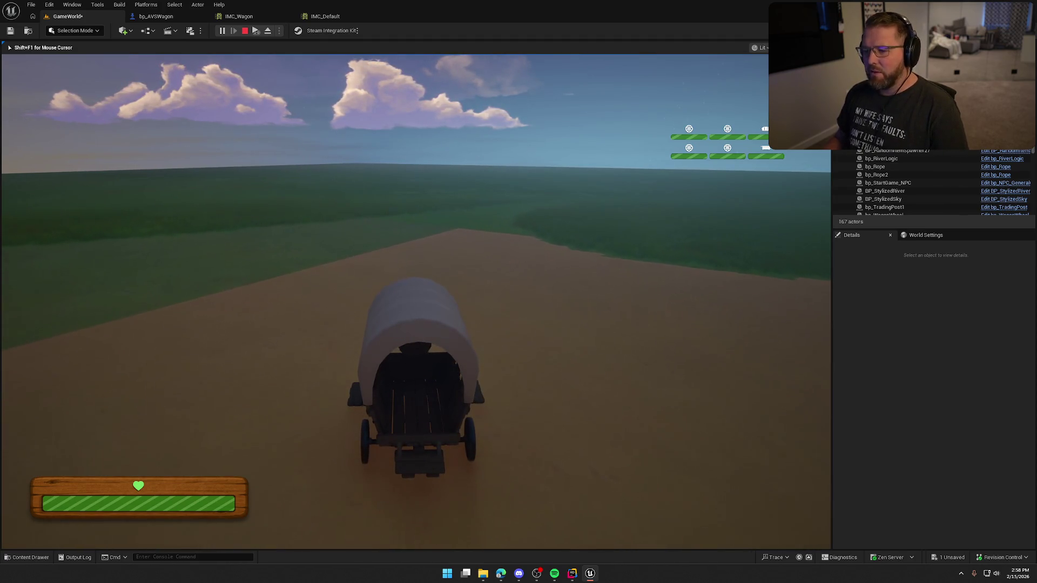
key("Escape")
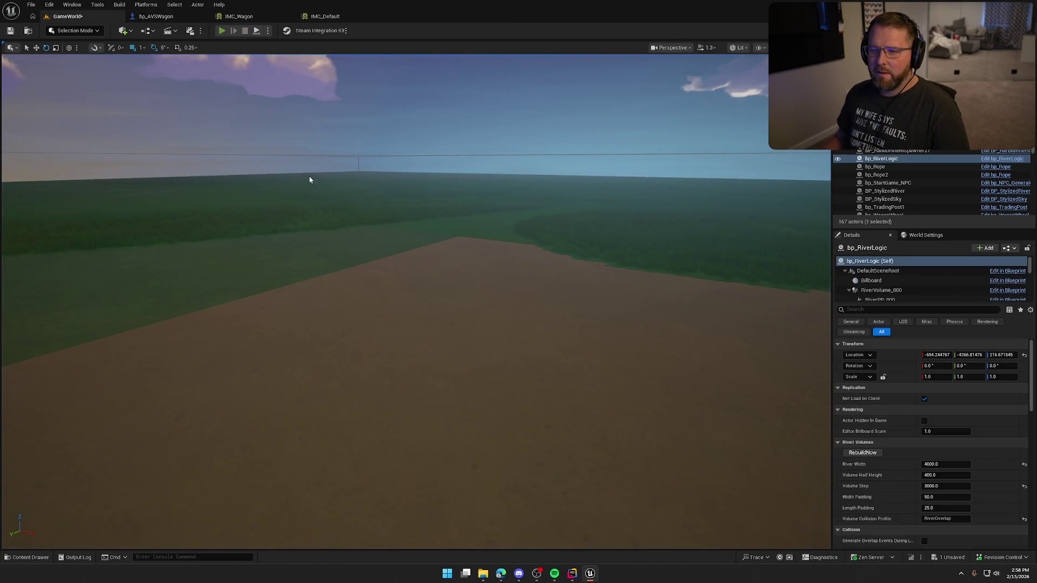
Step: Play-test driving the wagon from the trading post across the water to the sandy shore
key("alt+p")
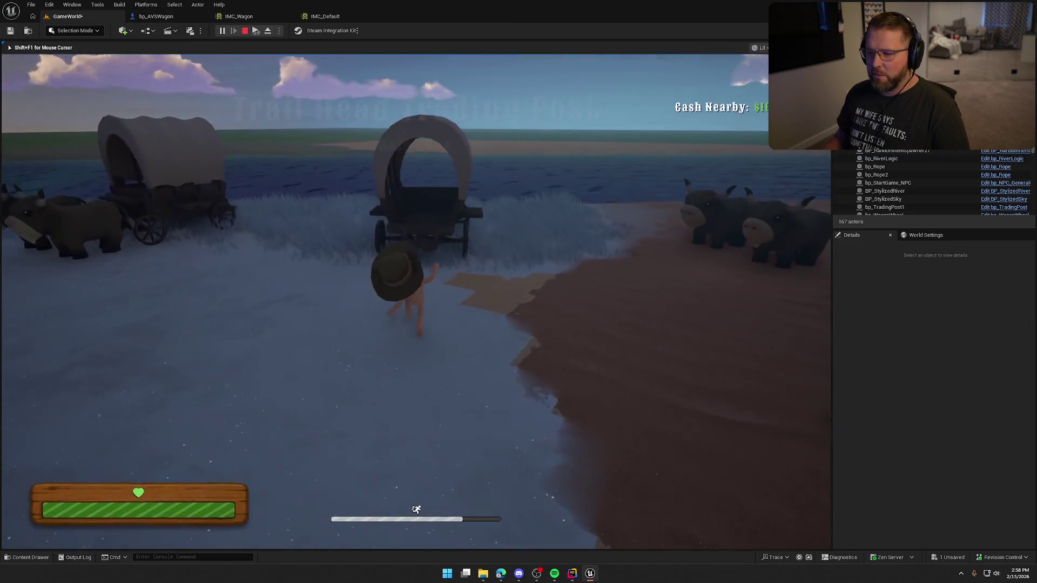
key("e")
key("e")
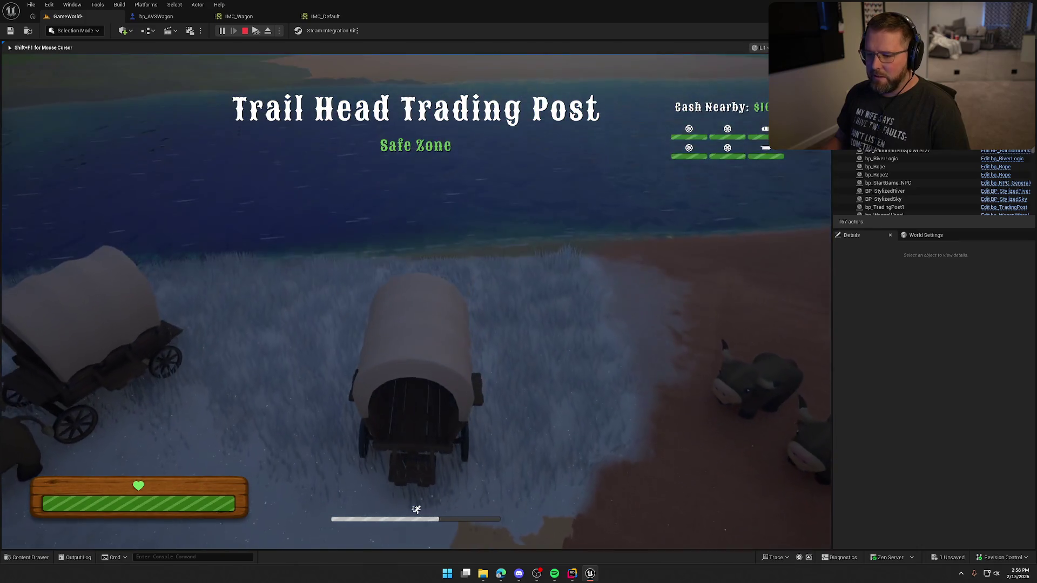
key("w")
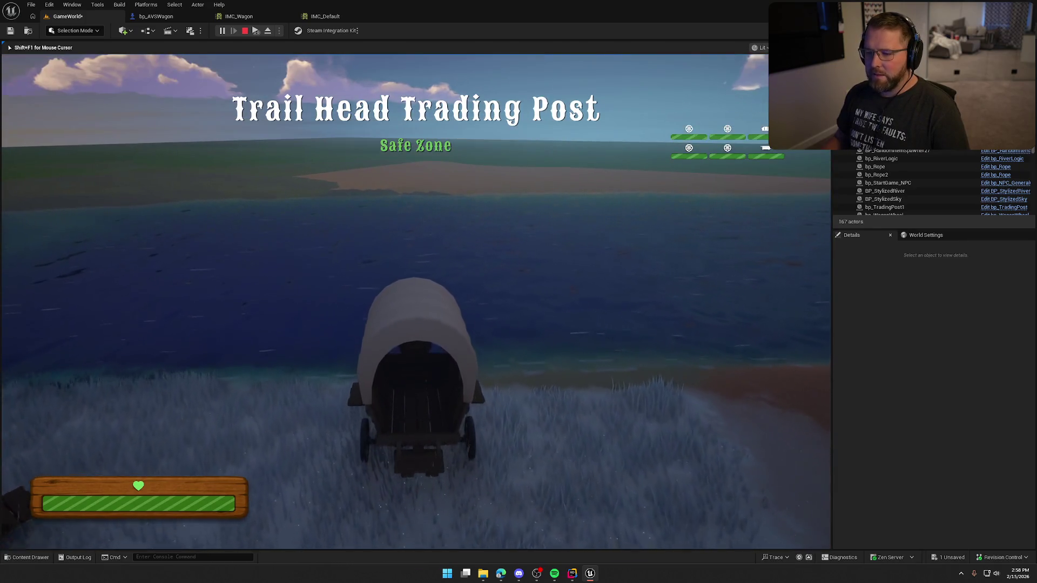
key("w")
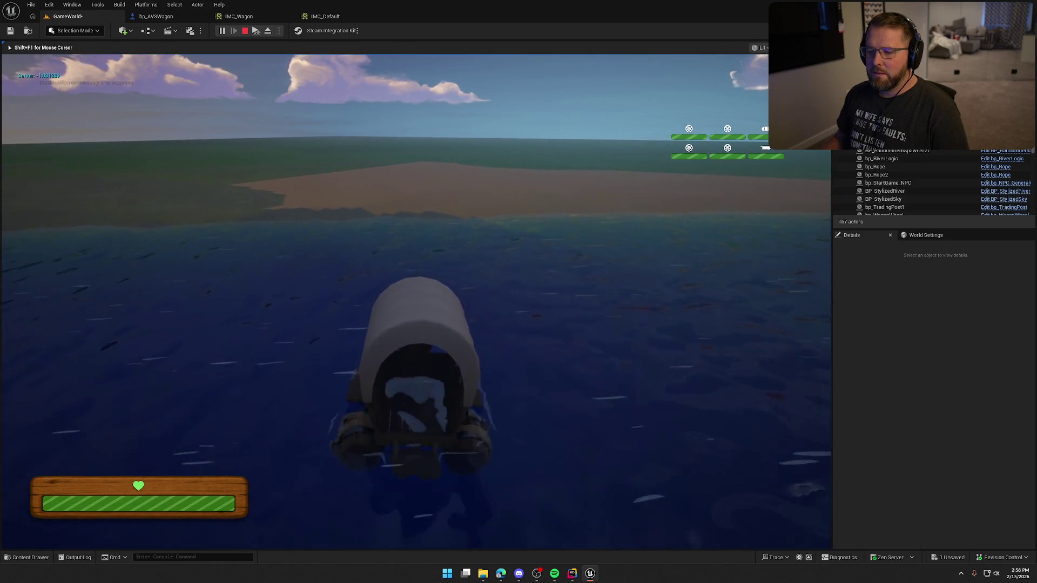
key("w")
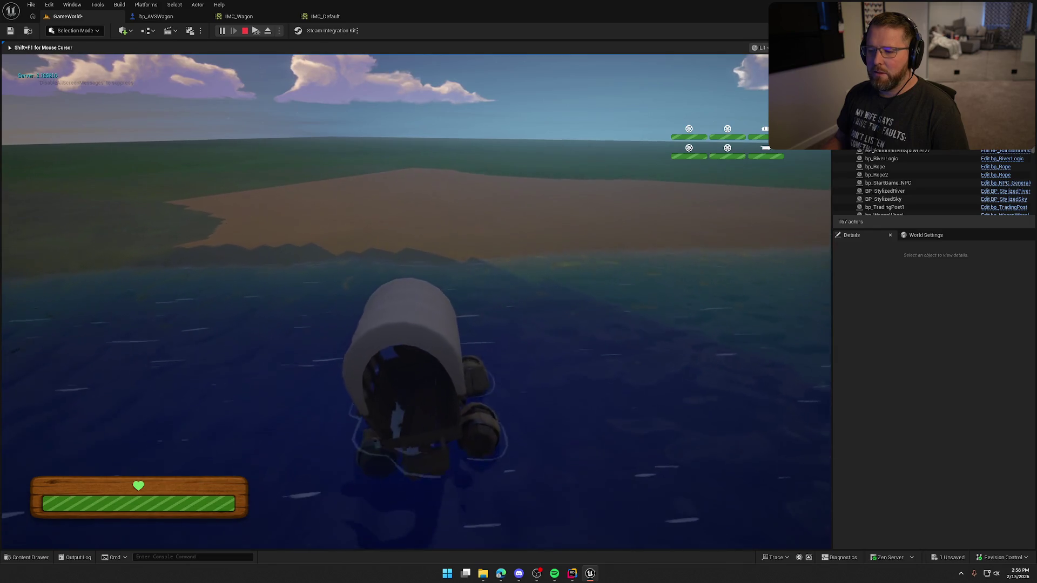
key("w")
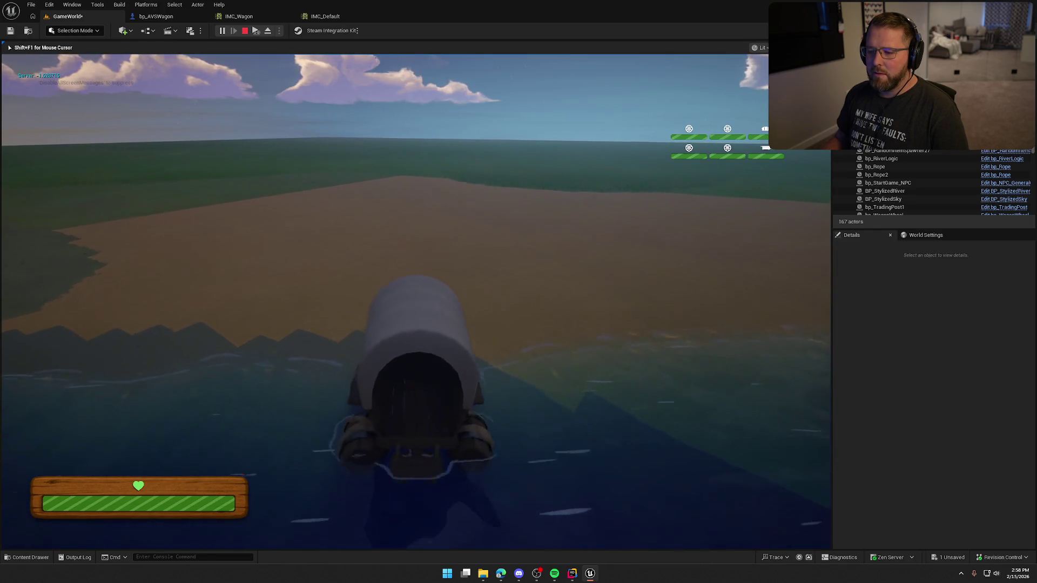
key("Escape")
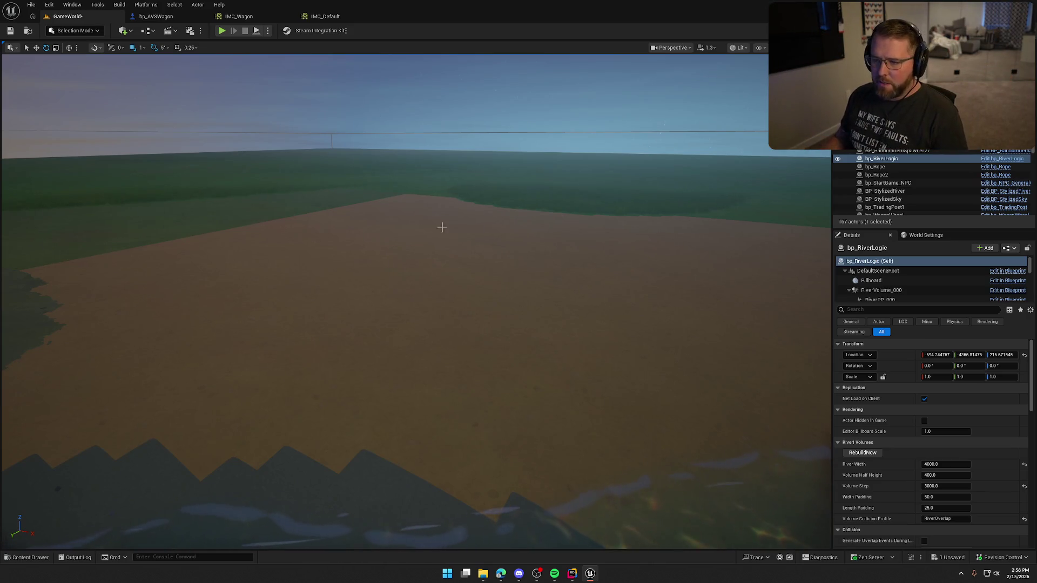
Step: Save the level, confirming Check Out in the dialog
left_click_drag(531, 218, 530, 244)
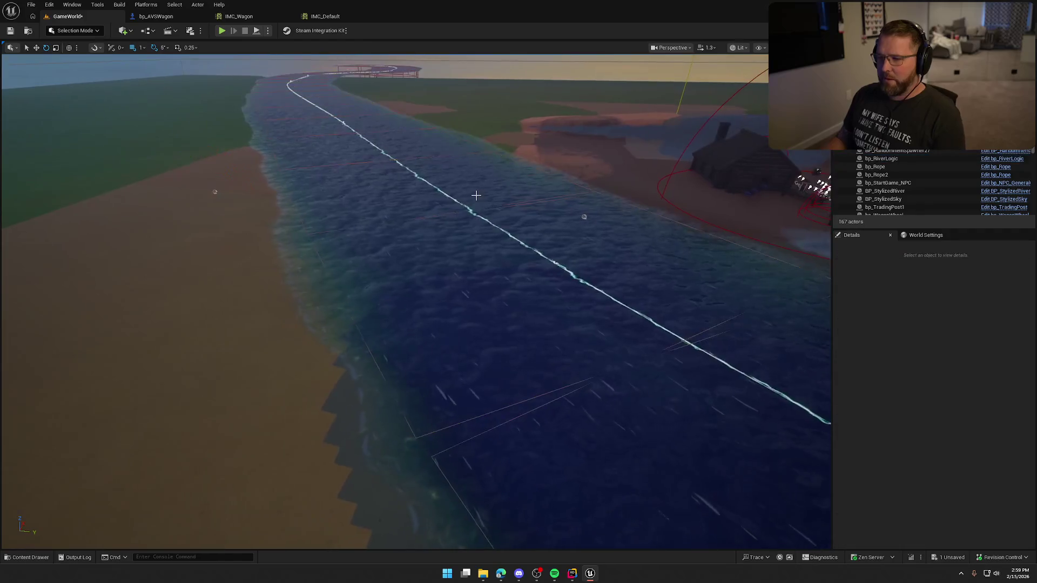
key("ctrl+s")
left_click(555, 377)
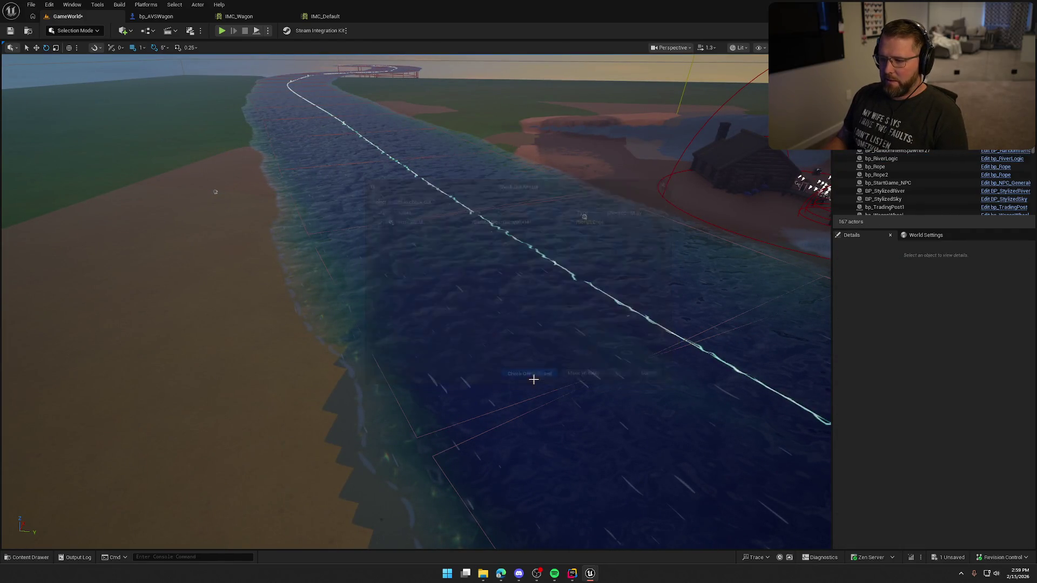